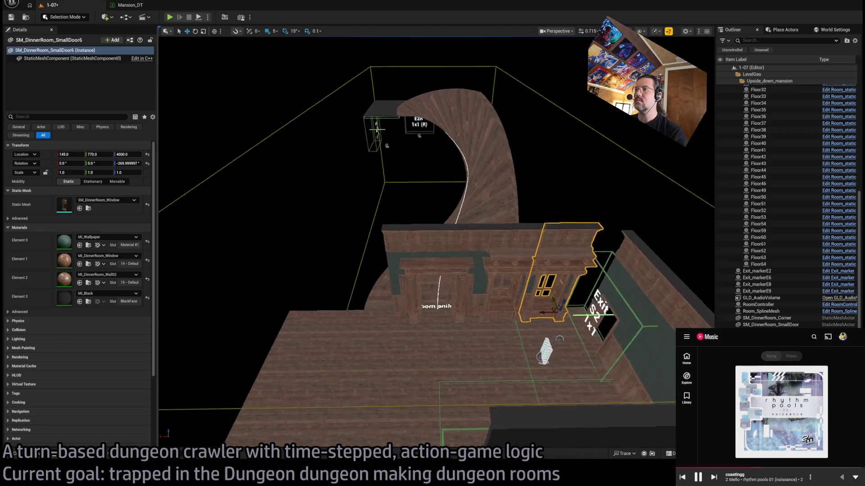
Slide the window wall pieces to the left end of the back wall.
{"action": "left_click", "coordinate": [515, 307], "text": "ctrl"}
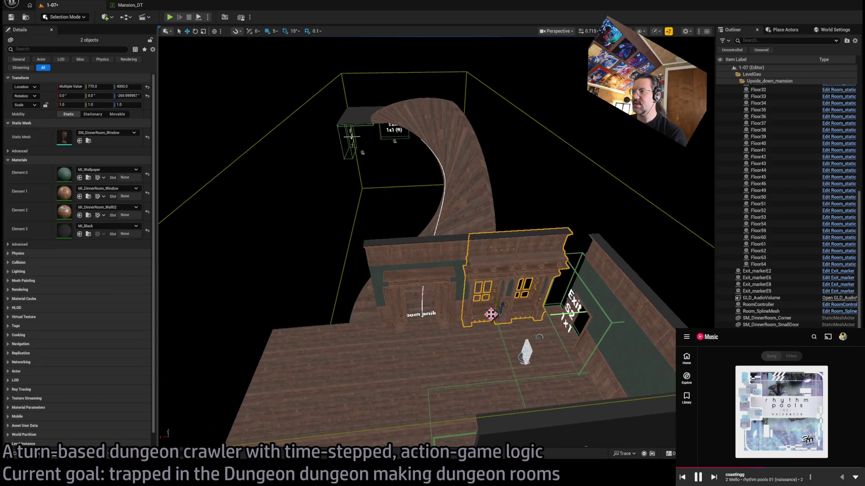
{"action": "left_click_drag", "start_coordinate": [493, 313], "coordinate": [328, 326]}
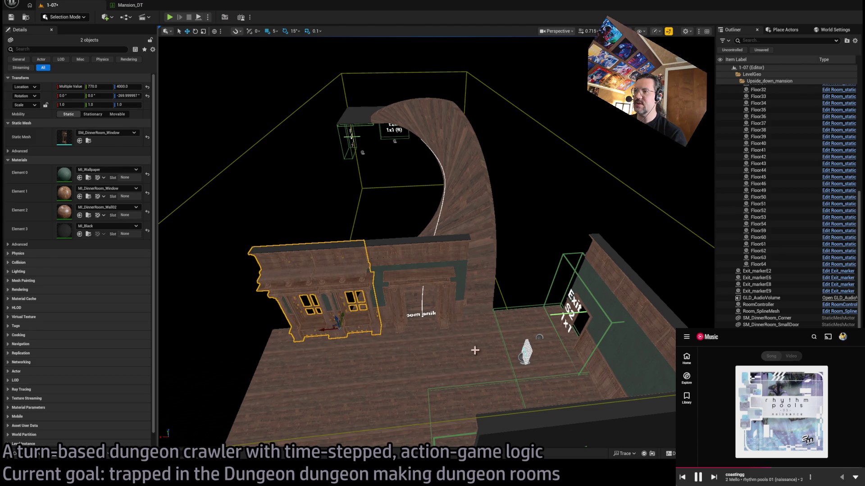
{"action": "left_click_drag", "start_coordinate": [474, 351], "coordinate": [230, 214]}
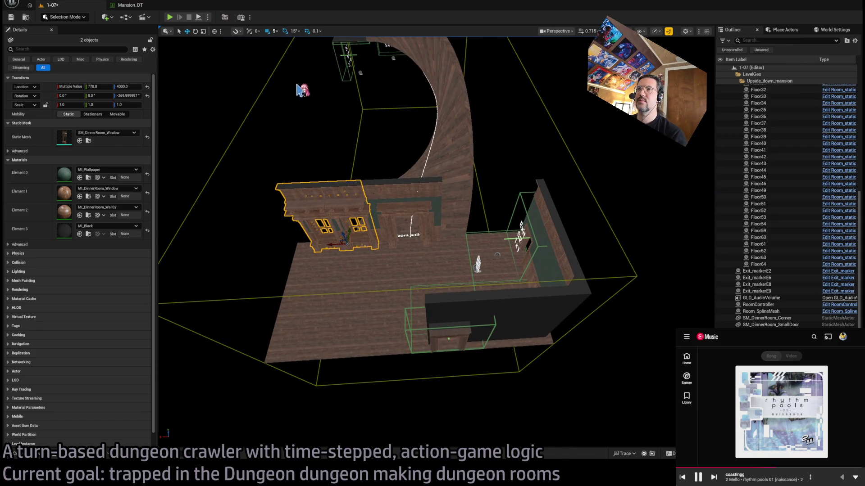
Frame the floor tile Floor23, try turning the small Exit-wall door 180°, then undo it.
{"action": "left_click", "coordinate": [309, 259]}
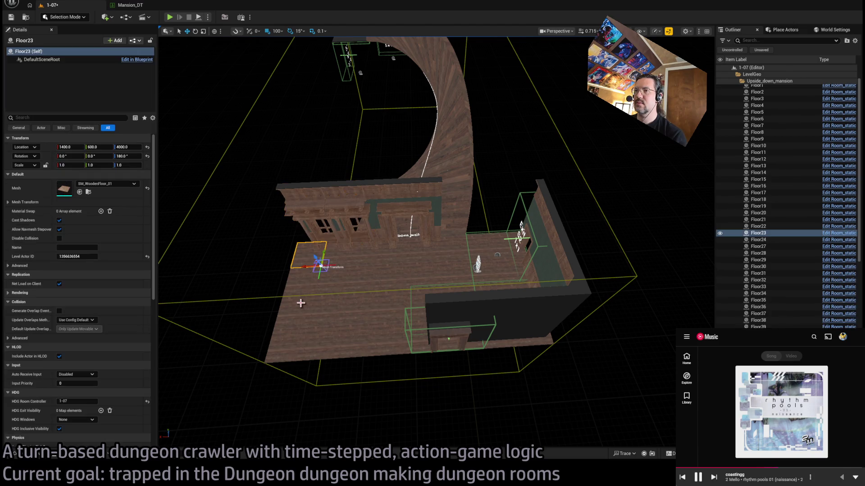
{"action": "key", "text": "f"}
{"action": "mouse_move", "coordinate": [627, 249]}
{"action": "left_mouse_down"}
{"action": "mouse_move", "coordinate": [581, 252]}
{"action": "mouse_move", "coordinate": [627, 250]}
{"action": "left_mouse_up"}
{"action": "left_click", "coordinate": [626, 249]}
{"action": "scroll", "coordinate": [627, 249], "scroll_direction": "down", "scroll_amount": 3}
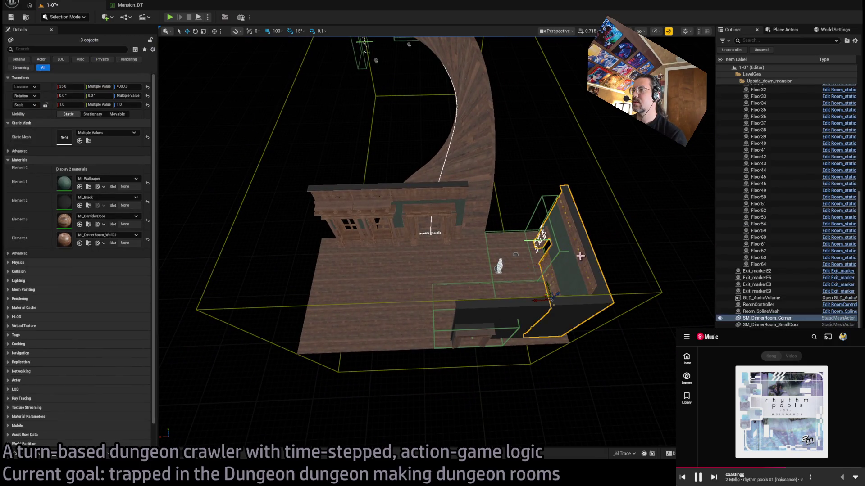
{"action": "left_click_drag", "start_coordinate": [539, 285], "coordinate": [525, 287]}
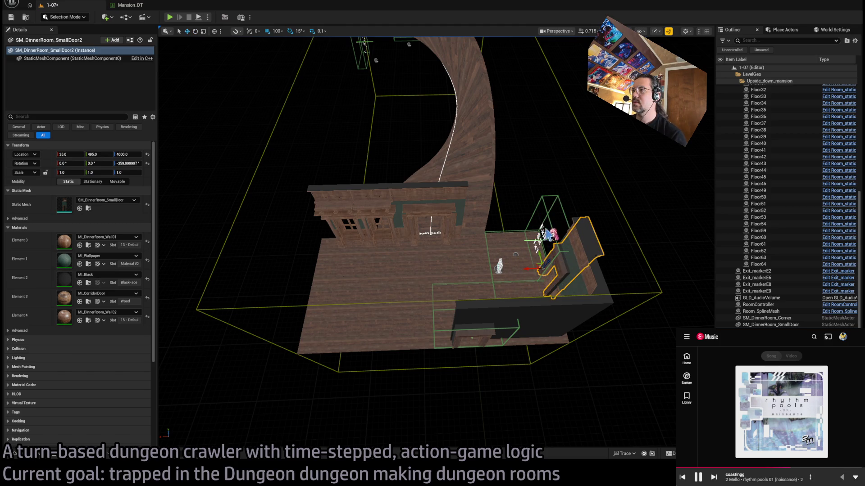
{"action": "key", "text": "ctrl+z"}
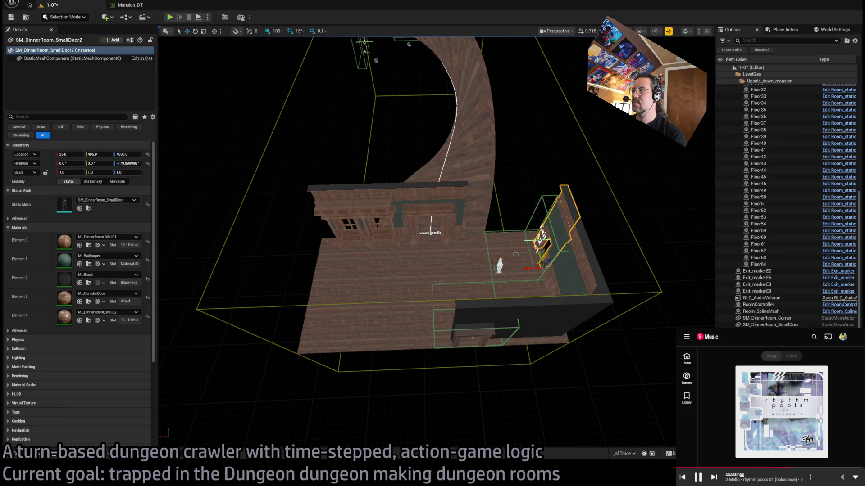
Rotate Exit_markerE6 and the right-wall SM_DinnerRoom_SmallDoor2 180° each.
{"action": "left_click", "coordinate": [554, 229]}
{"action": "mouse_move", "coordinate": [500, 266]}
{"action": "left_mouse_down"}
{"action": "mouse_move", "coordinate": [315, 275]}
{"action": "mouse_move", "coordinate": [328, 274]}
{"action": "left_mouse_up"}
{"action": "left_click", "coordinate": [543, 267]}
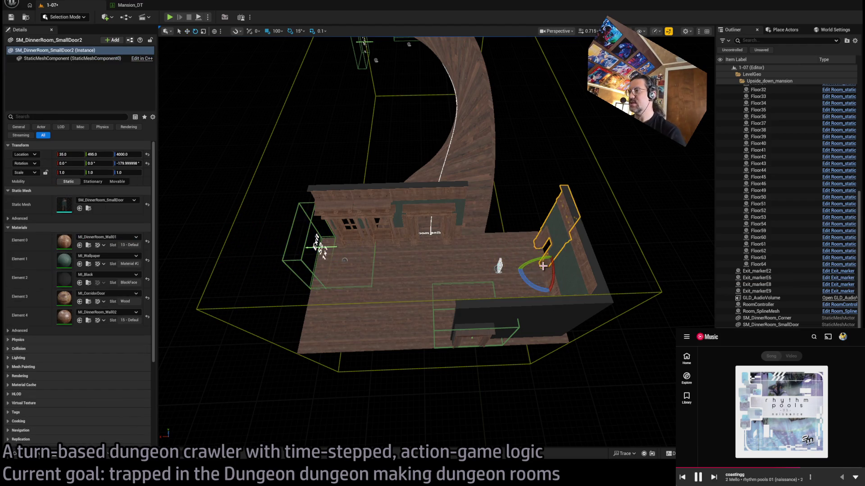
{"action": "mouse_move", "coordinate": [537, 285]}
{"action": "left_mouse_down"}
{"action": "mouse_move", "coordinate": [312, 270]}
{"action": "mouse_move", "coordinate": [331, 241]}
{"action": "left_mouse_up"}
Nudge SM_DinnerRoom_SmallDoor2 along its wall to Y 705, framing the S2 1x1 marker.
{"action": "key", "text": "f"}
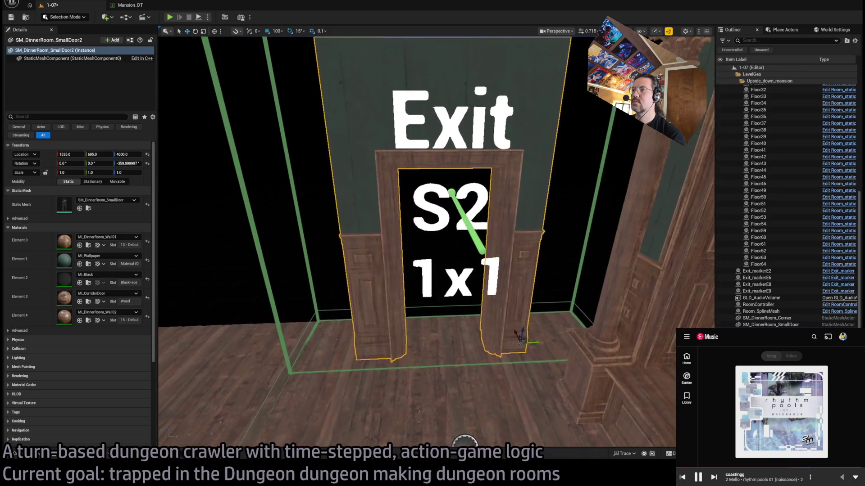
{"action": "scroll", "coordinate": [359, 277], "scroll_direction": "up", "scroll_amount": 5}
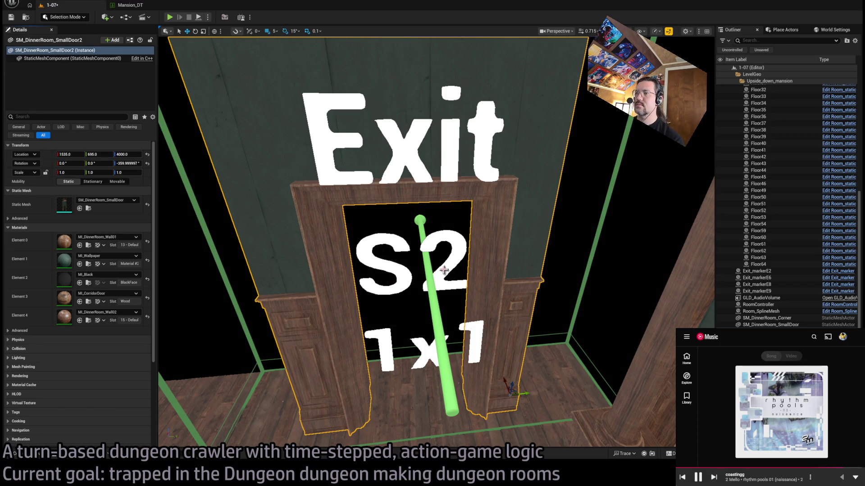
{"action": "key", "text": "f"}
{"action": "scroll", "coordinate": [444, 270], "scroll_direction": "up", "scroll_amount": 5}
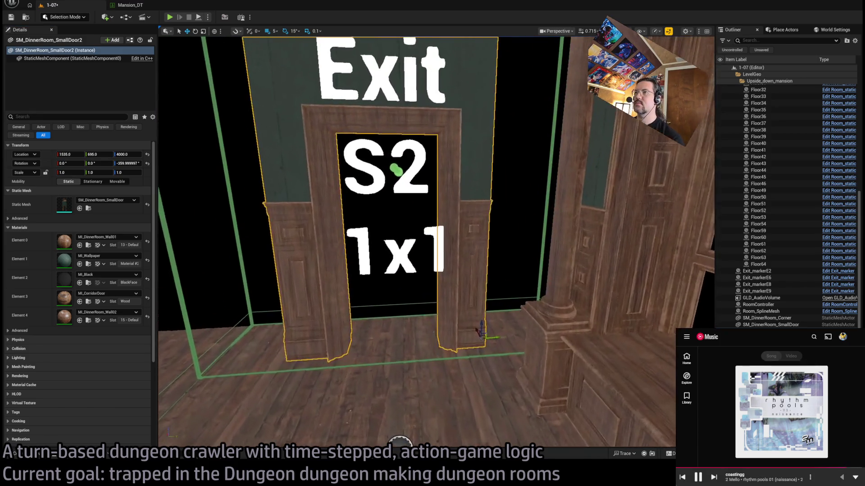
{"action": "mouse_move", "coordinate": [498, 332]}
{"action": "left_mouse_down"}
{"action": "mouse_move", "coordinate": [510, 323]}
{"action": "mouse_move", "coordinate": [500, 321]}
{"action": "mouse_move", "coordinate": [542, 304]}
{"action": "mouse_move", "coordinate": [572, 270]}
{"action": "mouse_move", "coordinate": [541, 259]}
{"action": "mouse_move", "coordinate": [469, 287]}
{"action": "left_mouse_up"}
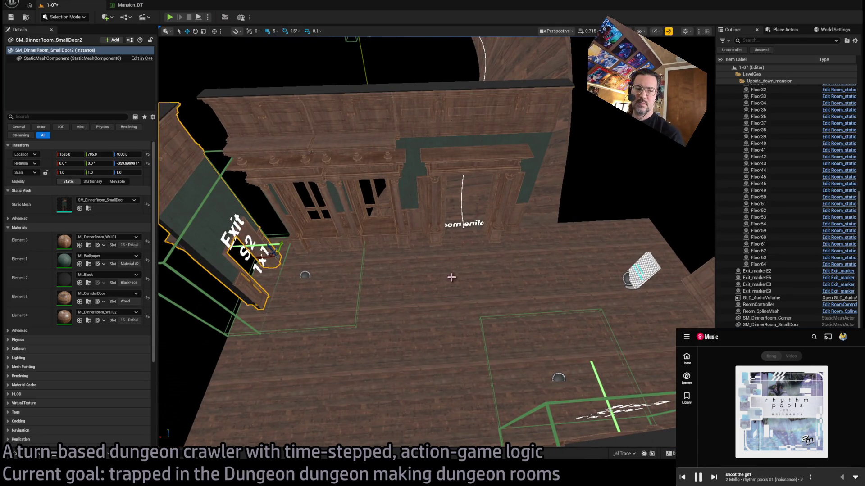
Rotate the big carved door wall SM_DinnerRoom_SmallDoor7 and move it to X 1030.
{"action": "left_click_drag", "start_coordinate": [451, 277], "coordinate": [446, 248]}
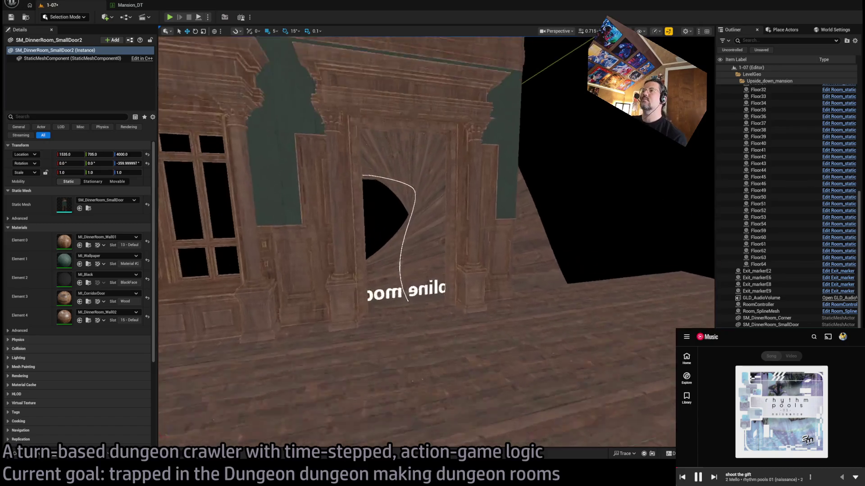
{"action": "mouse_move", "coordinate": [408, 297]}
{"action": "left_mouse_down"}
{"action": "mouse_move", "coordinate": [558, 367]}
{"action": "mouse_move", "coordinate": [415, 367]}
{"action": "mouse_move", "coordinate": [415, 309]}
{"action": "mouse_move", "coordinate": [439, 318]}
{"action": "left_mouse_up"}
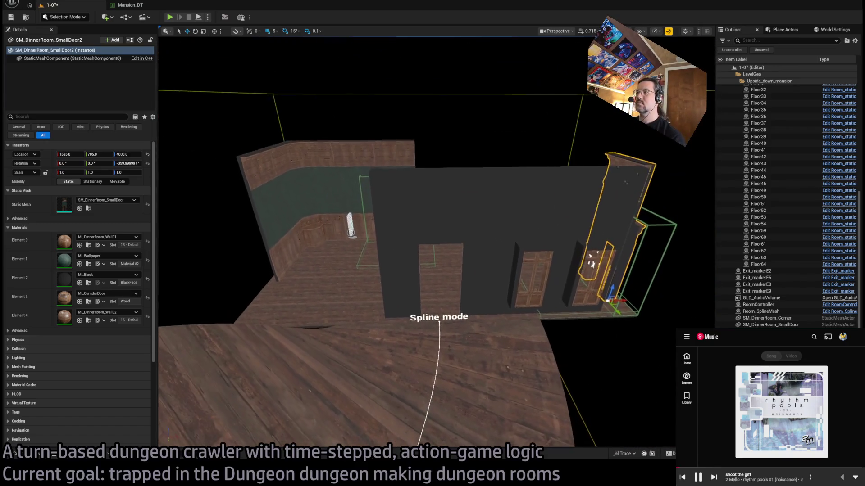
{"action": "left_click", "coordinate": [486, 262]}
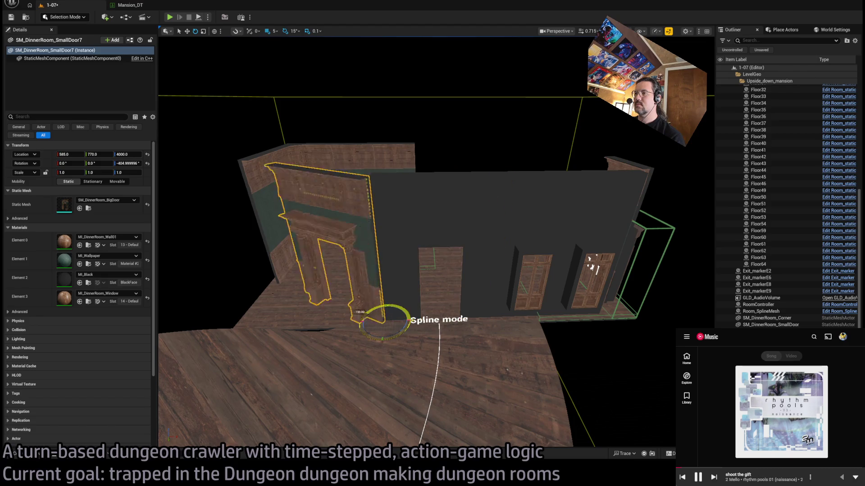
{"action": "left_click_drag", "start_coordinate": [359, 312], "coordinate": [351, 324]}
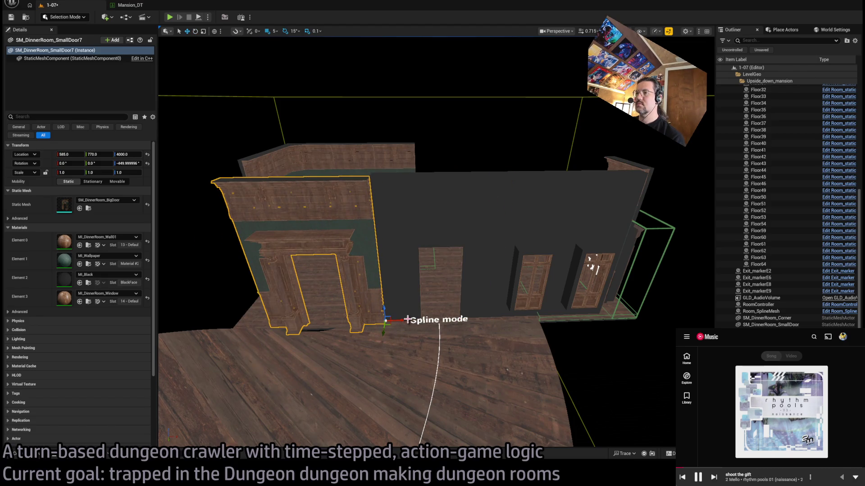
{"action": "mouse_move", "coordinate": [407, 319]}
{"action": "left_mouse_down"}
{"action": "mouse_move", "coordinate": [561, 320]}
{"action": "mouse_move", "coordinate": [571, 327]}
{"action": "mouse_move", "coordinate": [517, 359]}
{"action": "mouse_move", "coordinate": [455, 371]}
{"action": "mouse_move", "coordinate": [473, 359]}
{"action": "mouse_move", "coordinate": [450, 343]}
{"action": "mouse_move", "coordinate": [512, 315]}
{"action": "mouse_move", "coordinate": [456, 432]}
{"action": "mouse_move", "coordinate": [434, 396]}
{"action": "mouse_move", "coordinate": [433, 337]}
{"action": "left_mouse_up"}
{"action": "key", "text": "f"}
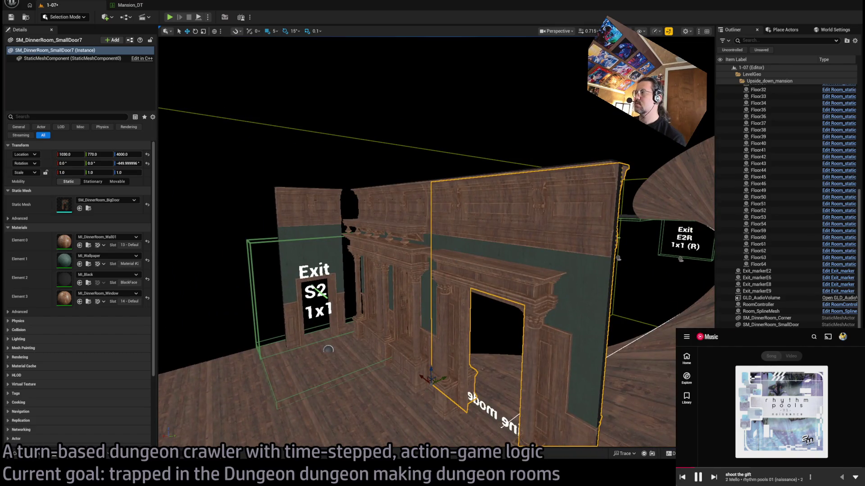
Select the window wall SM_DinnerRoom_SmallDoor6 and show the DiningRoom static meshes.
{"action": "left_click", "coordinate": [784, 318], "text": "shift"}
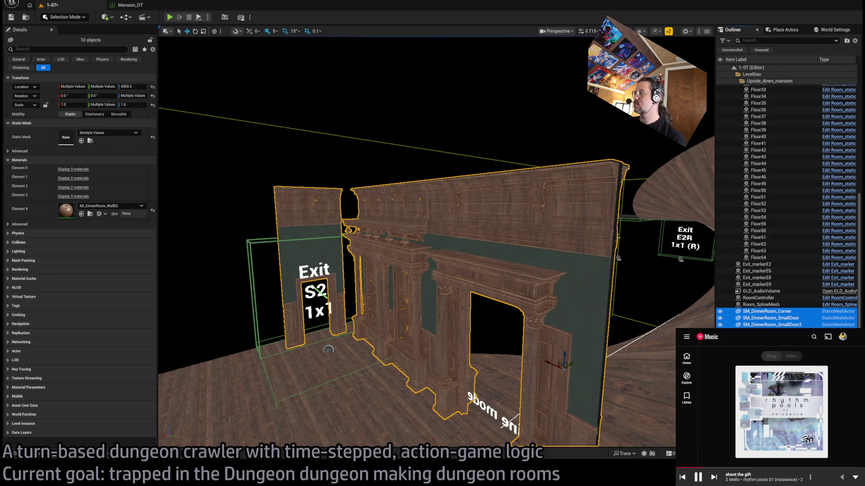
{"action": "left_click", "coordinate": [435, 303]}
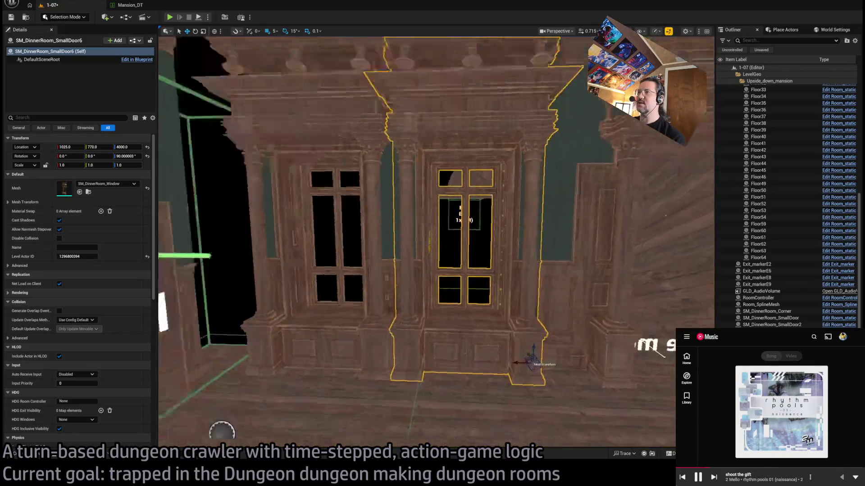
{"action": "left_click", "coordinate": [41, 445]}
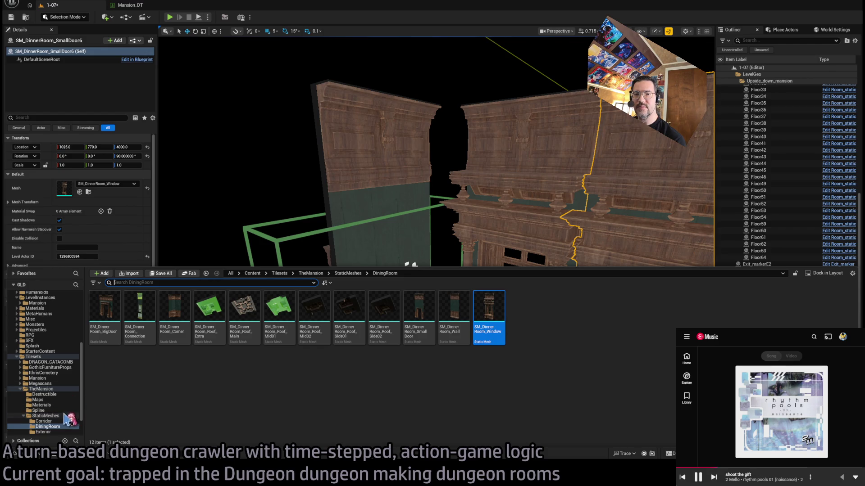
Place SM_CorridorWall_Corner_03 beside the Exit S2 doorway and slide it 30 units along the wall.
{"action": "scroll", "coordinate": [67, 418], "scroll_direction": "down", "scroll_amount": 2}
{"action": "left_click", "coordinate": [49, 400]}
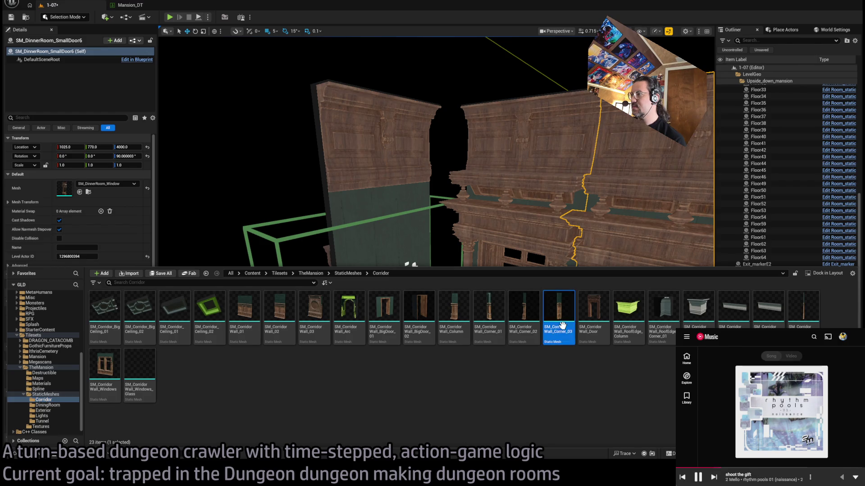
{"action": "scroll", "coordinate": [460, 233], "scroll_direction": "up", "scroll_amount": 3}
{"action": "scroll", "coordinate": [462, 305], "scroll_direction": "down", "scroll_amount": 2}
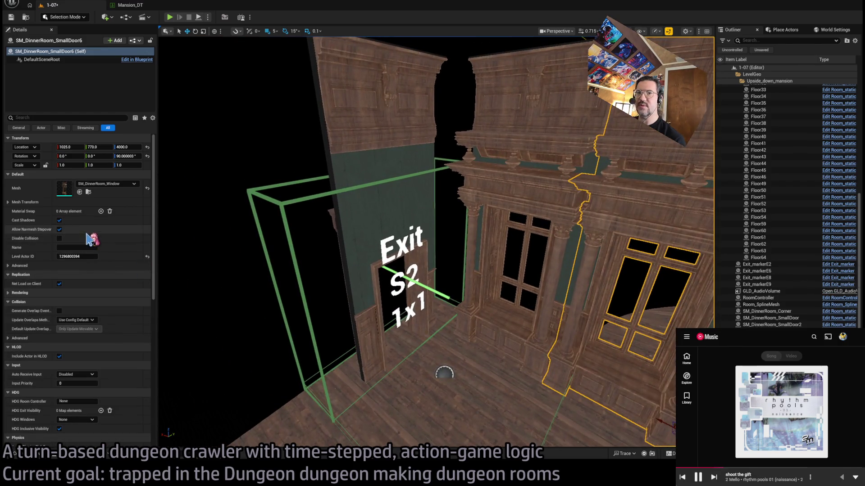
{"action": "key", "text": "ctrl+space"}
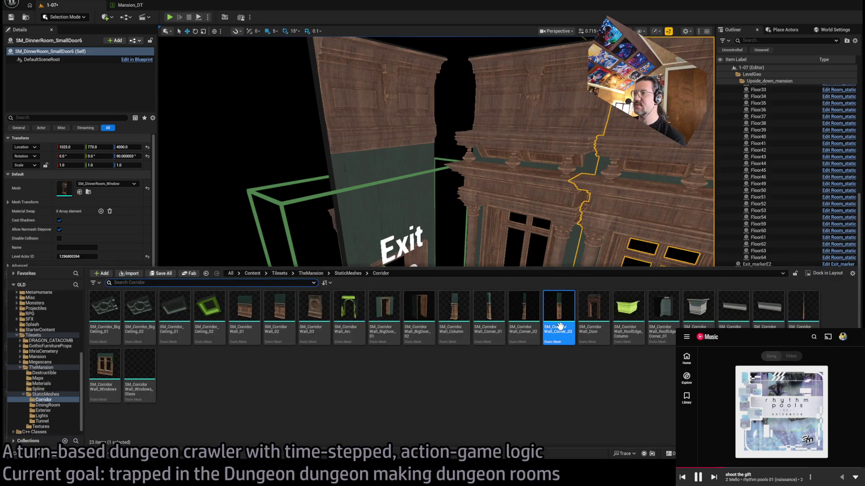
{"action": "left_click_drag", "start_coordinate": [558, 331], "coordinate": [444, 316]}
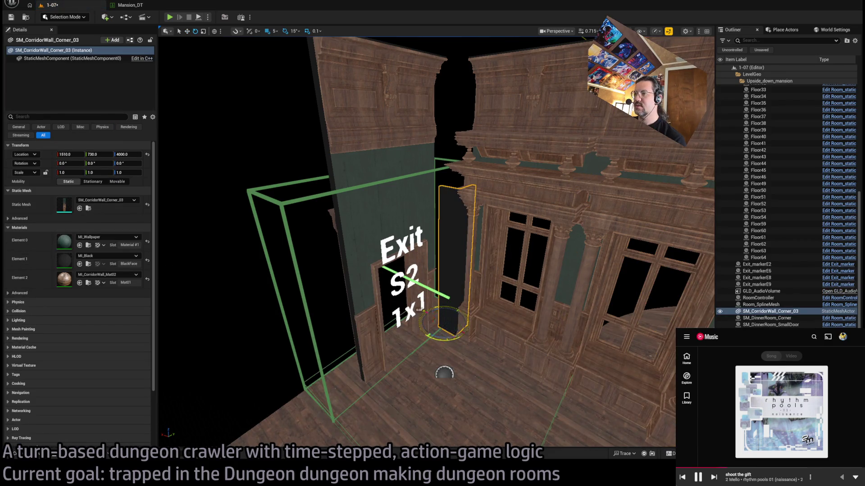
{"action": "scroll", "coordinate": [444, 317], "scroll_direction": "up", "scroll_amount": 5}
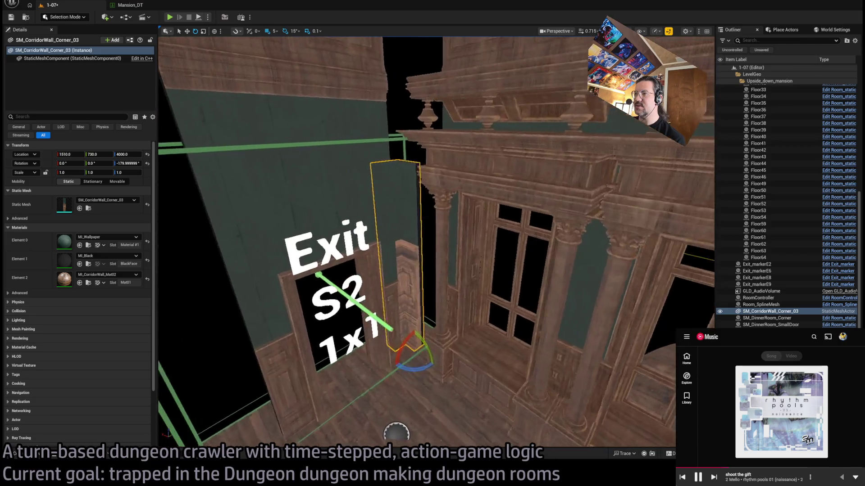
{"action": "mouse_move", "coordinate": [428, 348]}
{"action": "left_mouse_down"}
{"action": "mouse_move", "coordinate": [448, 344]}
{"action": "mouse_move", "coordinate": [433, 345]}
{"action": "left_mouse_up"}
{"action": "scroll", "coordinate": [428, 345], "scroll_direction": "up", "scroll_amount": 5}
Swap the corner piece's mesh to SM_CorridorWall_Column and turn it 90 degrees.
{"action": "key", "text": "ctrl+space"}
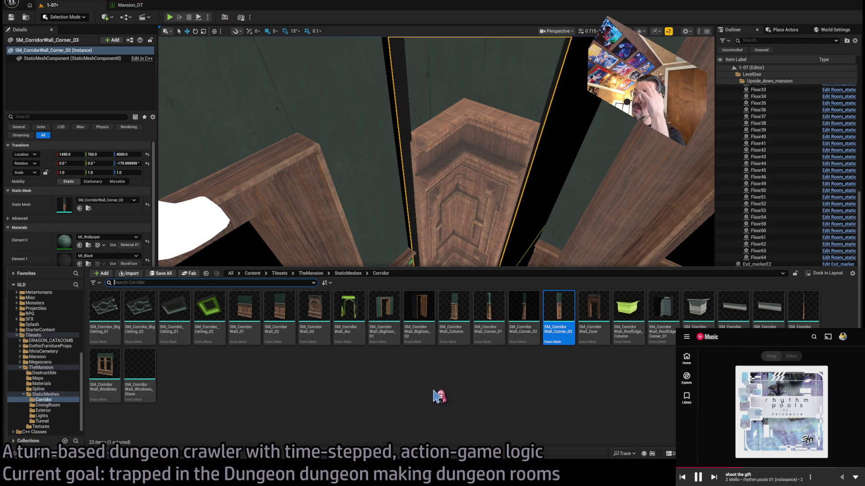
{"action": "left_click", "coordinate": [454, 313]}
{"action": "left_click", "coordinate": [80, 209]}
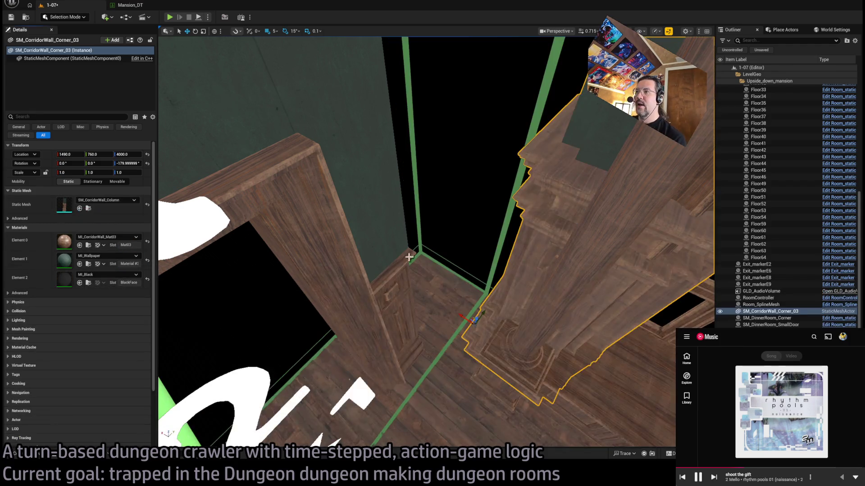
{"action": "mouse_move", "coordinate": [481, 348]}
{"action": "left_mouse_down"}
{"action": "mouse_move", "coordinate": [457, 348]}
{"action": "mouse_move", "coordinate": [459, 332]}
{"action": "mouse_move", "coordinate": [438, 340]}
{"action": "mouse_move", "coordinate": [348, 403]}
{"action": "left_mouse_up"}
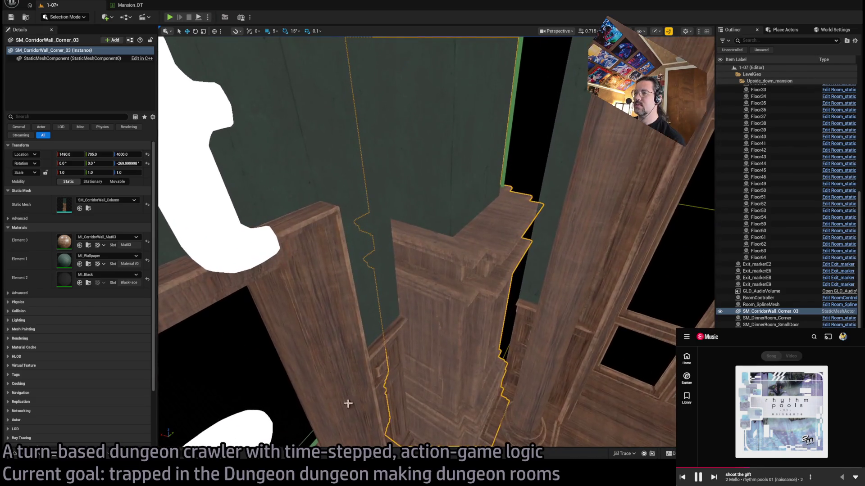
Replace the wall piece's Static Mesh with SM_CorridorWall_Corner_01.
{"action": "key", "text": "ctrl+space"}
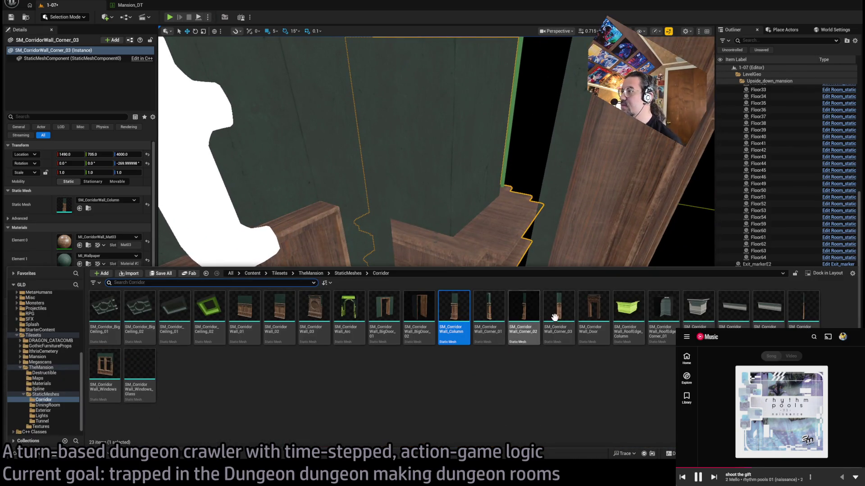
{"action": "left_click", "coordinate": [558, 316]}
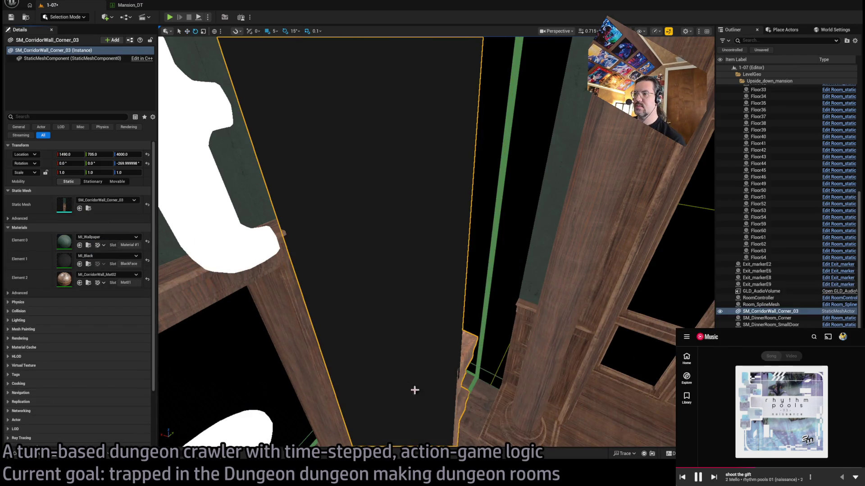
{"action": "key", "text": "f"}
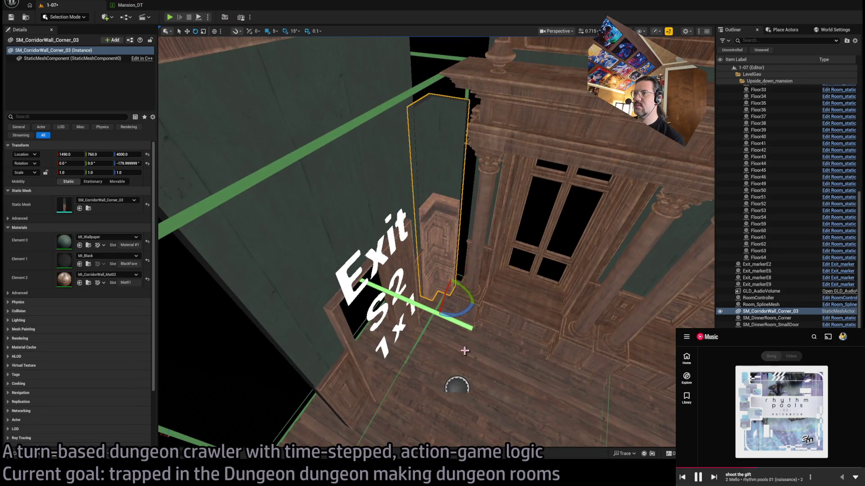
{"action": "key", "text": "ctrl+space"}
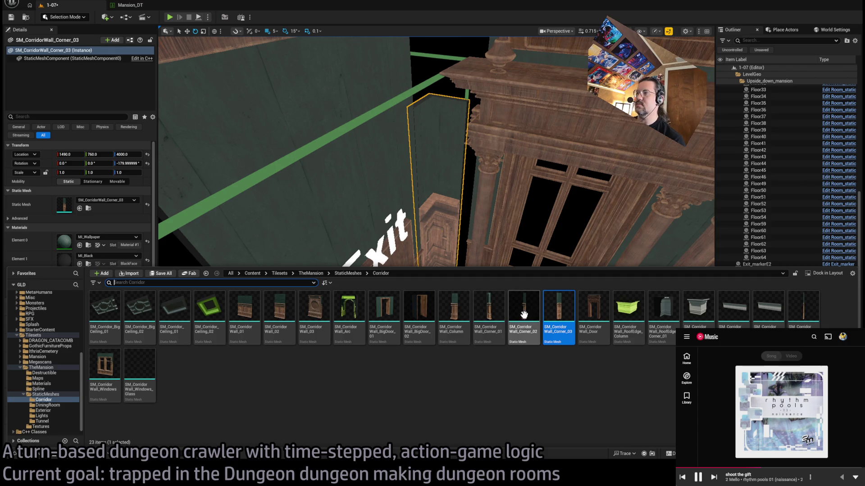
{"action": "mouse_move", "coordinate": [479, 309]}
{"action": "left_mouse_down"}
{"action": "mouse_move", "coordinate": [101, 284]}
{"action": "mouse_move", "coordinate": [65, 205]}
{"action": "left_mouse_up"}
{"action": "key", "text": "f"}
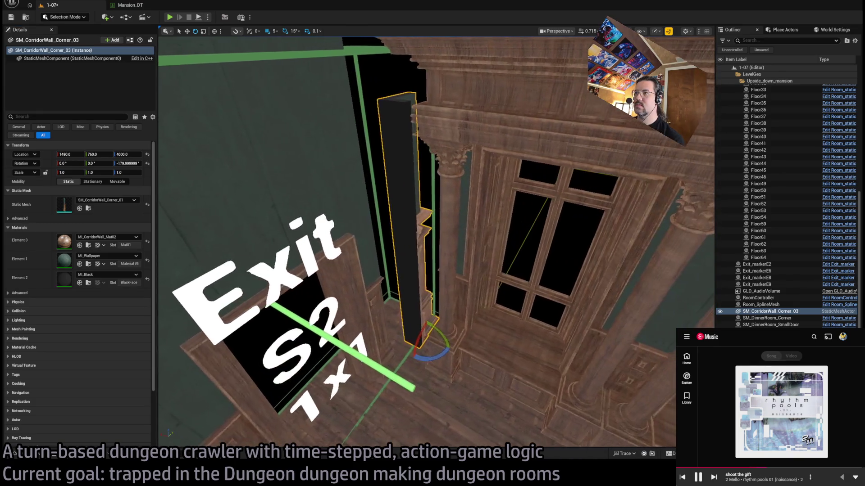
Rotate the corner wall to -180°, scale it 1.6, and place it at X 1465, Y 750.
{"action": "left_click_drag", "start_coordinate": [437, 379], "coordinate": [437, 343]}
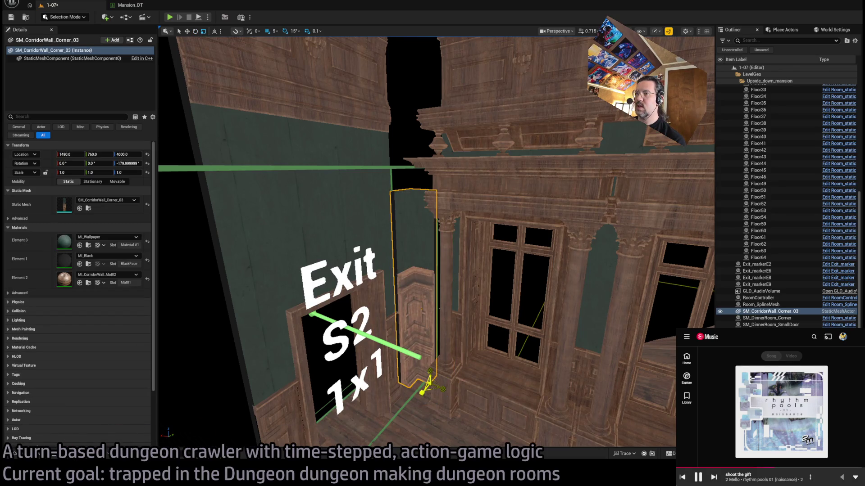
{"action": "mouse_move", "coordinate": [441, 388]}
{"action": "left_mouse_down"}
{"action": "mouse_move", "coordinate": [419, 361]}
{"action": "mouse_move", "coordinate": [432, 363]}
{"action": "mouse_move", "coordinate": [488, 317]}
{"action": "mouse_move", "coordinate": [480, 305]}
{"action": "mouse_move", "coordinate": [496, 293]}
{"action": "mouse_move", "coordinate": [493, 265]}
{"action": "mouse_move", "coordinate": [490, 249]}
{"action": "mouse_move", "coordinate": [477, 247]}
{"action": "mouse_move", "coordinate": [486, 245]}
{"action": "mouse_move", "coordinate": [488, 220]}
{"action": "mouse_move", "coordinate": [489, 253]}
{"action": "left_mouse_up"}
{"action": "key", "text": "f"}
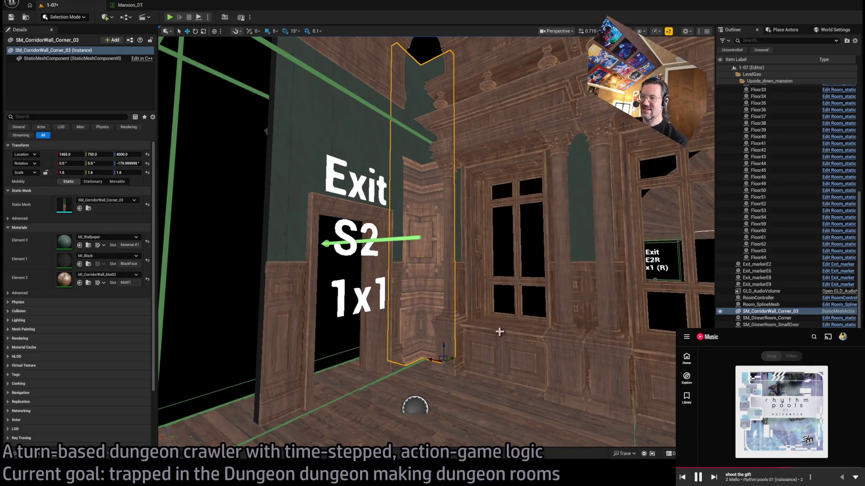
{"action": "mouse_move", "coordinate": [488, 252]}
{"action": "left_mouse_down"}
{"action": "mouse_move", "coordinate": [482, 243]}
{"action": "mouse_move", "coordinate": [475, 249]}
{"action": "mouse_move", "coordinate": [499, 252]}
{"action": "mouse_move", "coordinate": [478, 250]}
{"action": "mouse_move", "coordinate": [482, 226]}
{"action": "mouse_move", "coordinate": [482, 243]}
{"action": "left_mouse_up"}
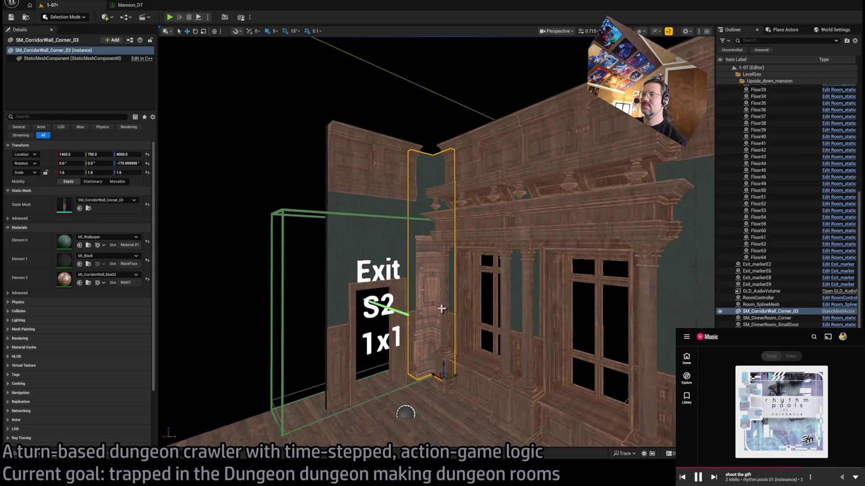
{"action": "mouse_move", "coordinate": [441, 309]}
{"action": "left_mouse_down"}
{"action": "mouse_move", "coordinate": [427, 254]}
{"action": "mouse_move", "coordinate": [462, 346]}
{"action": "left_mouse_up"}
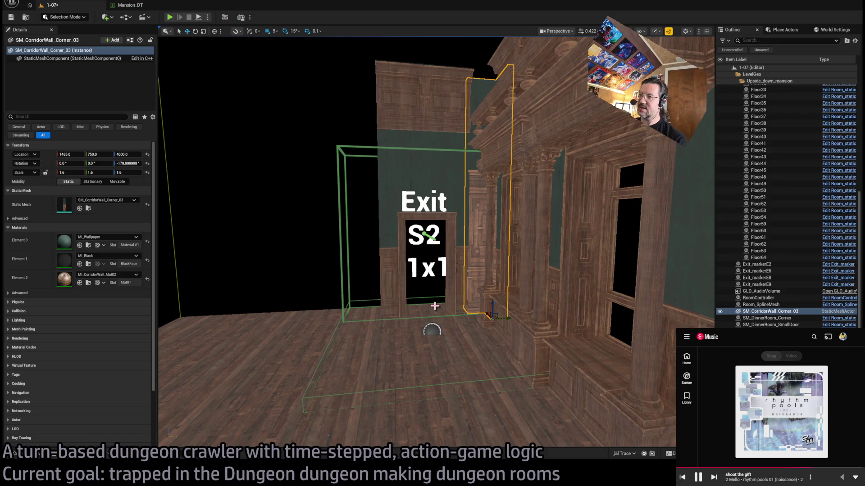
{"action": "mouse_move", "coordinate": [432, 331]}
{"action": "left_mouse_down"}
{"action": "mouse_move", "coordinate": [229, 388]}
{"action": "mouse_move", "coordinate": [315, 418]}
{"action": "mouse_move", "coordinate": [432, 440]}
{"action": "mouse_move", "coordinate": [488, 366]}
{"action": "mouse_move", "coordinate": [495, 403]}
{"action": "mouse_move", "coordinate": [492, 360]}
{"action": "mouse_move", "coordinate": [452, 289]}
{"action": "left_mouse_up"}
Select the SM_DinnerRoom_Corner wall and zoom in on it.
{"action": "left_click", "coordinate": [433, 330]}
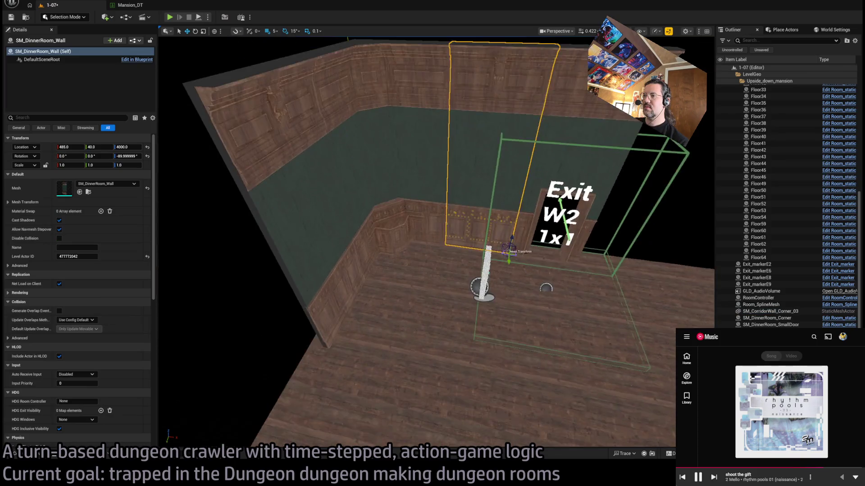
{"action": "left_click", "coordinate": [405, 271], "text": "ctrl"}
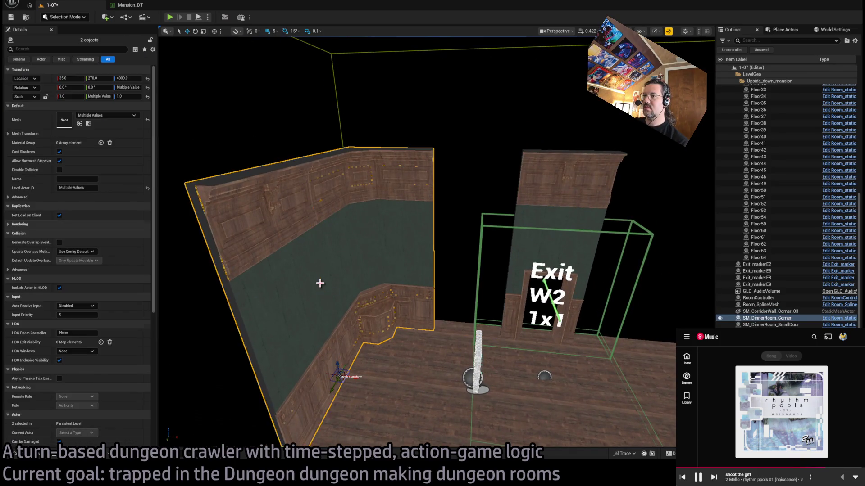
{"action": "key", "text": "f"}
{"action": "left_click", "coordinate": [416, 288]}
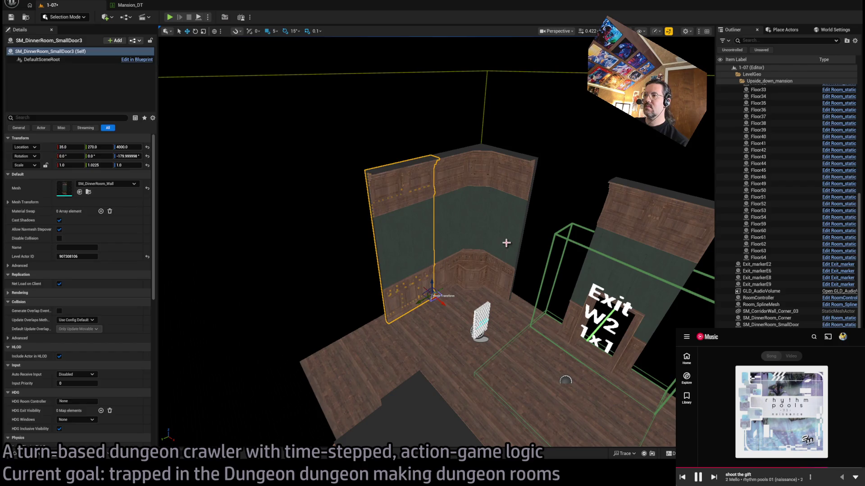
{"action": "left_click", "coordinate": [482, 282]}
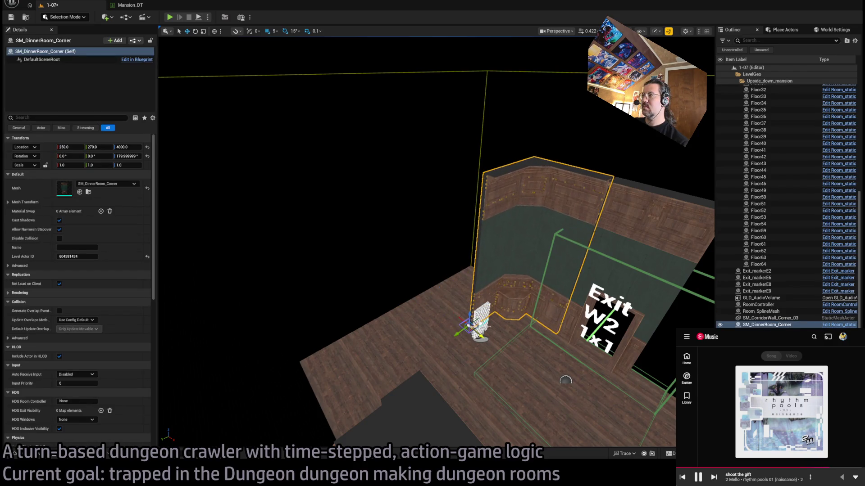
{"action": "mouse_move", "coordinate": [565, 380]}
{"action": "left_mouse_down"}
{"action": "mouse_move", "coordinate": [513, 292]}
{"action": "mouse_move", "coordinate": [354, 299]}
{"action": "mouse_move", "coordinate": [364, 301]}
{"action": "mouse_move", "coordinate": [318, 239]}
{"action": "mouse_move", "coordinate": [295, 260]}
{"action": "left_mouse_up"}
Duplicate it as SM_DinnerRoom_Corner2, turned 90°, at X 485, Y 770.
{"action": "key", "text": "w"}
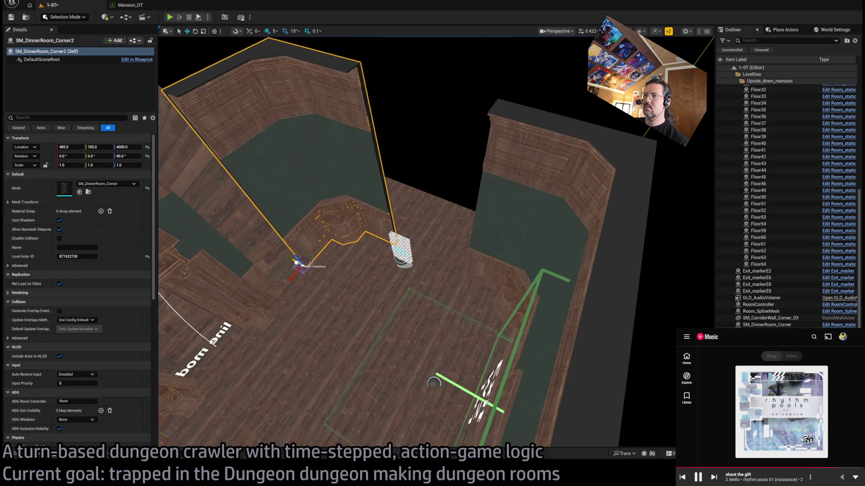
{"action": "key", "text": "f"}
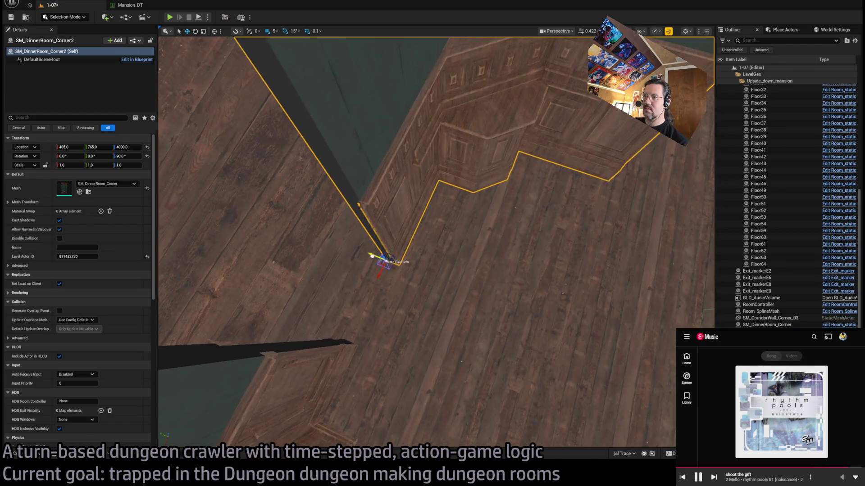
{"action": "left_click_drag", "start_coordinate": [371, 256], "coordinate": [368, 255]}
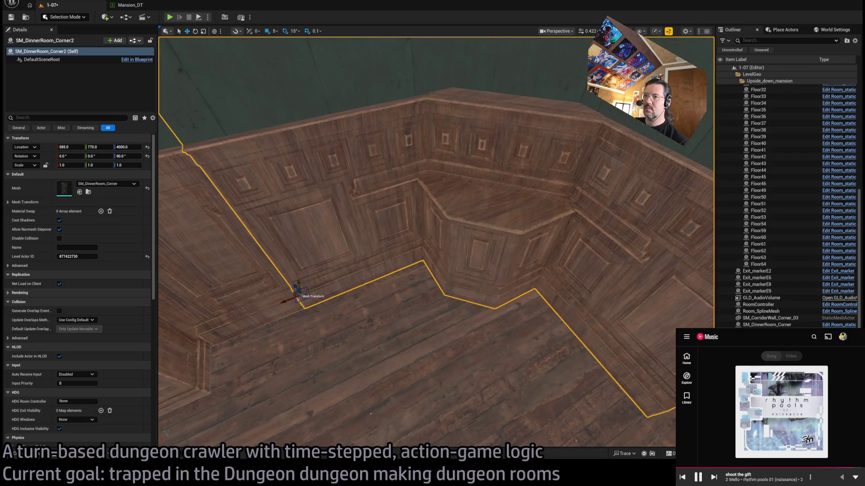
{"action": "key", "text": "ctrl+z"}
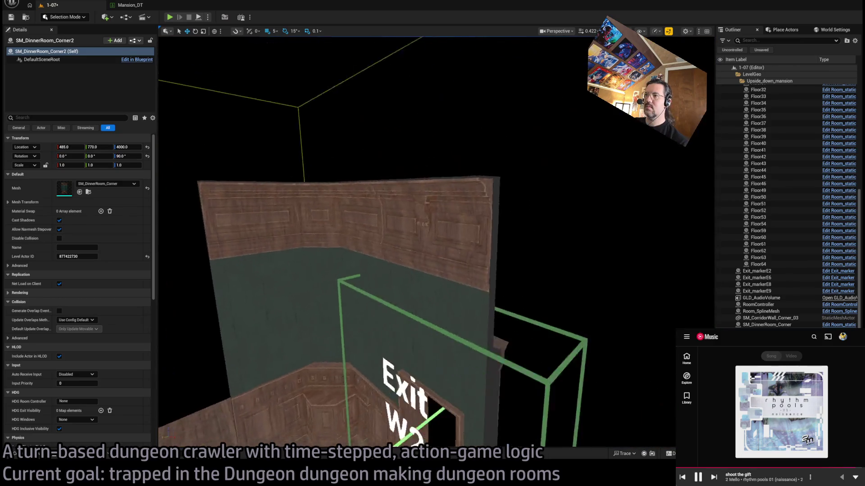
{"action": "key", "text": "ctrl+z"}
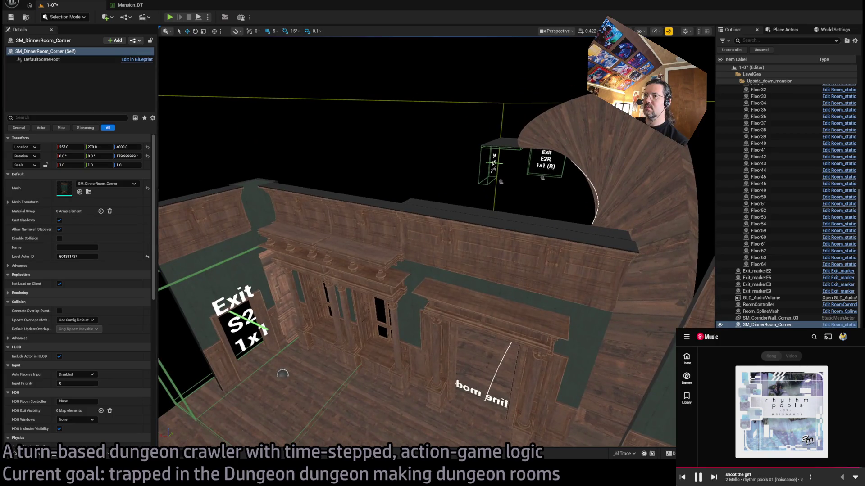
{"action": "key", "text": "ctrl+y"}
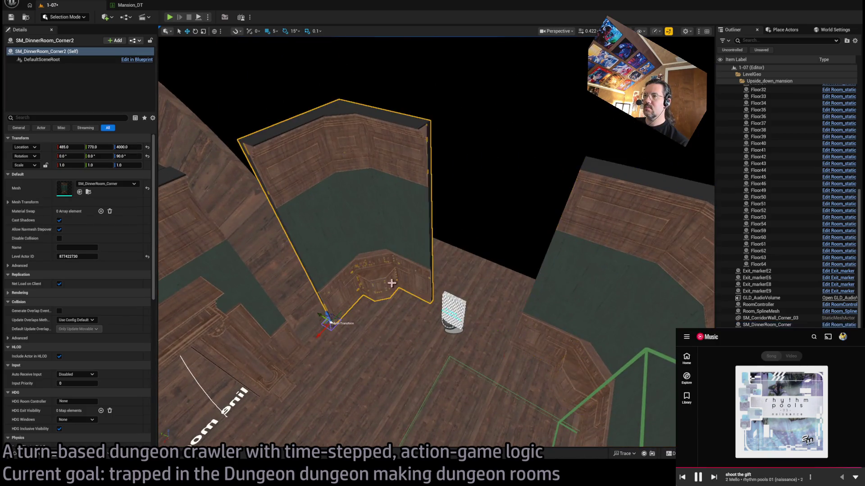
Place a SM_DinnerRoom_Wall piece in the room and turn it a quarter turn.
{"action": "key", "text": "ctrl+space"}
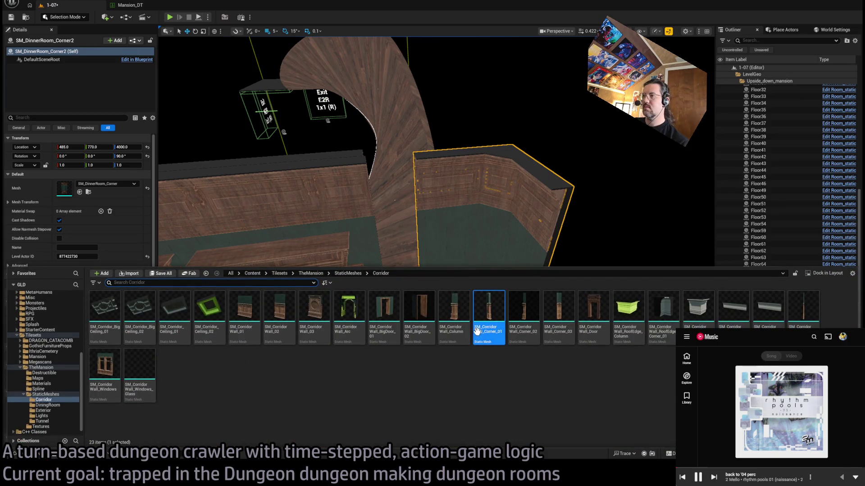
{"action": "left_click", "coordinate": [47, 405]}
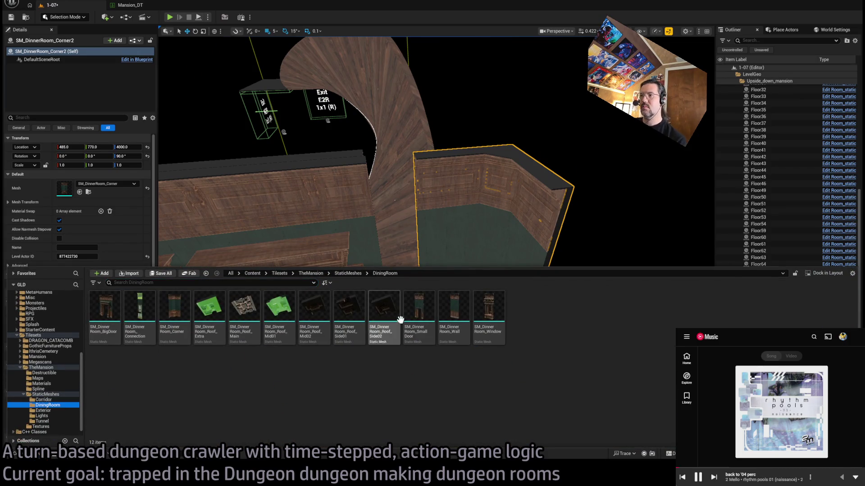
{"action": "mouse_move", "coordinate": [453, 322]}
{"action": "left_mouse_down"}
{"action": "mouse_move", "coordinate": [395, 235]}
{"action": "mouse_move", "coordinate": [404, 318]}
{"action": "mouse_move", "coordinate": [423, 384]}
{"action": "left_mouse_up"}
{"action": "mouse_move", "coordinate": [373, 350]}
{"action": "left_mouse_down"}
{"action": "mouse_move", "coordinate": [437, 345]}
{"action": "mouse_move", "coordinate": [454, 315]}
{"action": "left_mouse_up"}
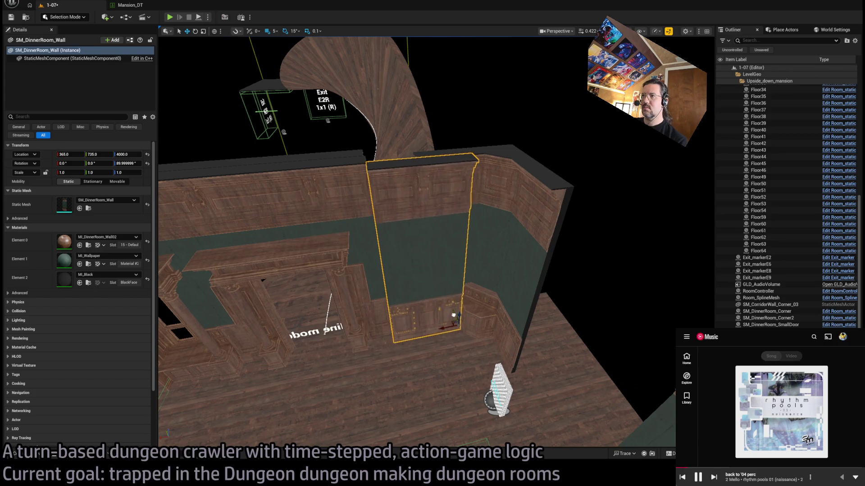
{"action": "scroll", "coordinate": [449, 308], "scroll_direction": "up", "scroll_amount": 10}
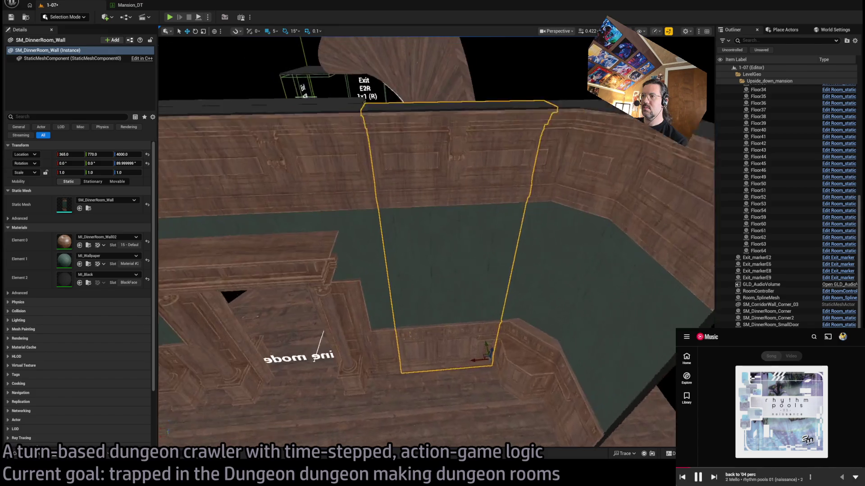
{"action": "key", "text": "f"}
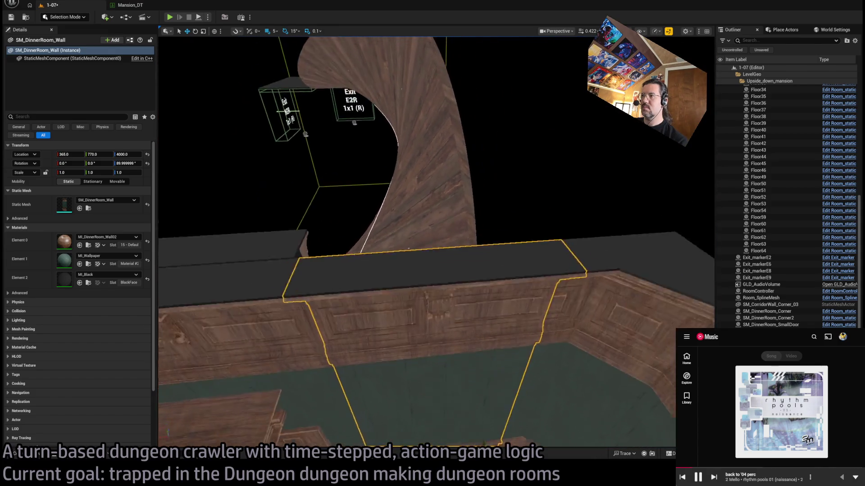
Move the new wall to X 485, Y 770 and narrow its Y scale to 0.455.
{"action": "left_click_drag", "start_coordinate": [525, 343], "coordinate": [423, 348]}
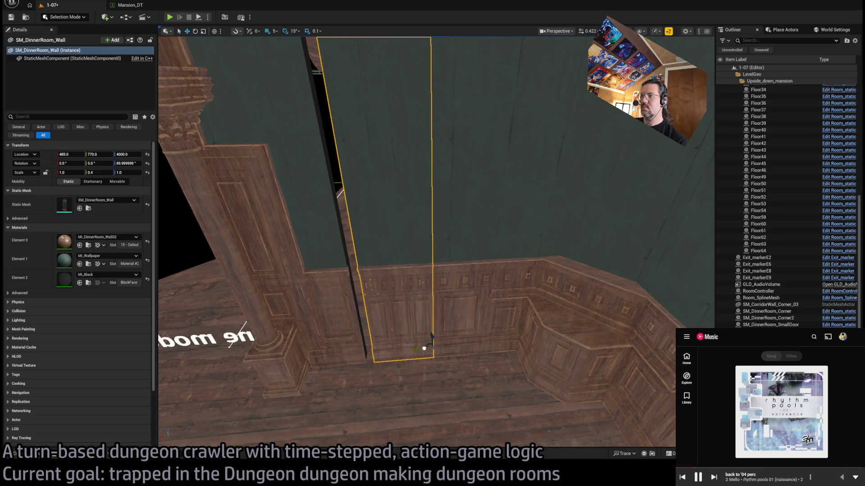
{"action": "key", "text": "f"}
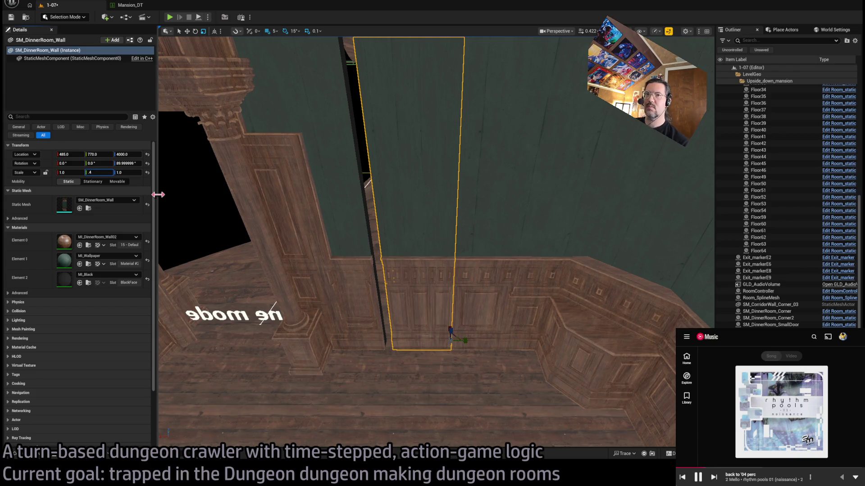
{"action": "type", "text": "75"}
{"action": "key", "text": "Return"}
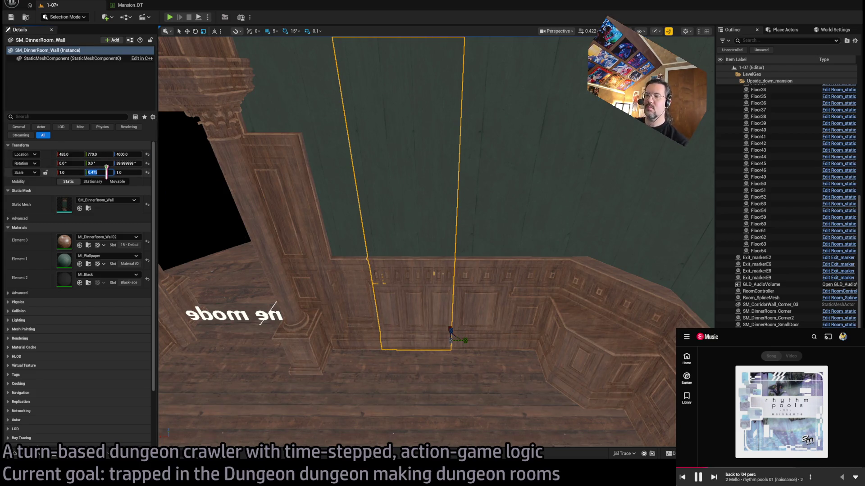
{"action": "type", "text": "66667"}
{"action": "key", "text": "Return"}
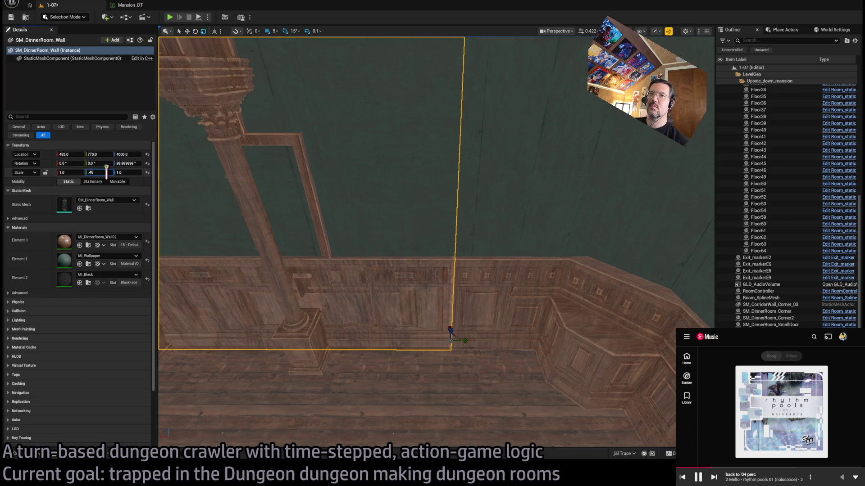
{"action": "type", "text": "6667"}
{"action": "key", "text": "Return"}
{"action": "mouse_move", "coordinate": [315, 208]}
{"action": "left_mouse_down"}
{"action": "mouse_move", "coordinate": [284, 241]}
{"action": "mouse_move", "coordinate": [147, 175]}
{"action": "left_mouse_up"}
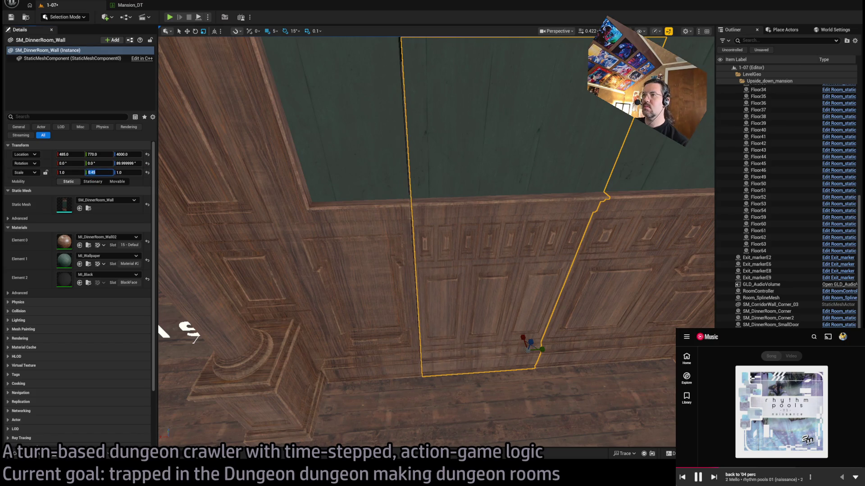
{"action": "mouse_move", "coordinate": [184, 174]}
{"action": "left_mouse_down"}
{"action": "mouse_move", "coordinate": [270, 193]}
{"action": "mouse_move", "coordinate": [297, 234]}
{"action": "mouse_move", "coordinate": [291, 288]}
{"action": "left_mouse_up"}
{"action": "left_click_drag", "start_coordinate": [472, 216], "coordinate": [473, 272]}
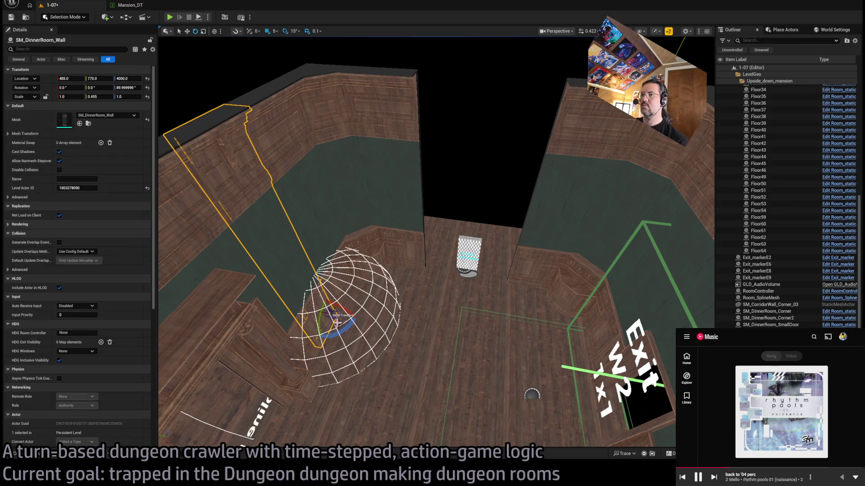
Move two wall pieces into the gap, setting Wall2 to Y 270 with Scale Y 0.7725.
{"action": "left_click", "coordinate": [306, 301], "text": "ctrl"}
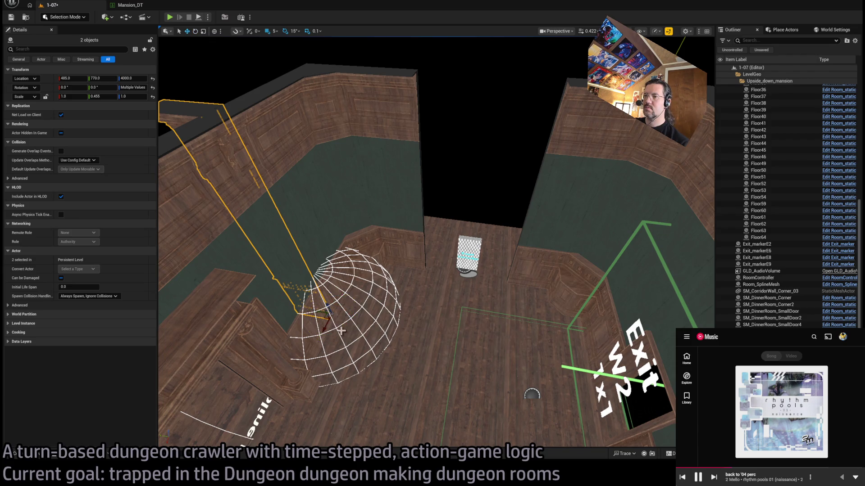
{"action": "mouse_move", "coordinate": [324, 318]}
{"action": "left_mouse_down"}
{"action": "mouse_move", "coordinate": [509, 283]}
{"action": "mouse_move", "coordinate": [456, 274]}
{"action": "left_mouse_up"}
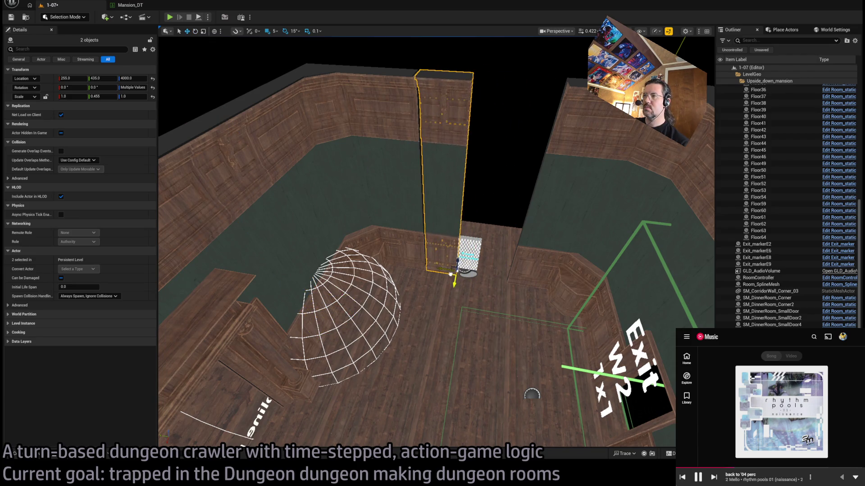
{"action": "left_click", "coordinate": [441, 180]}
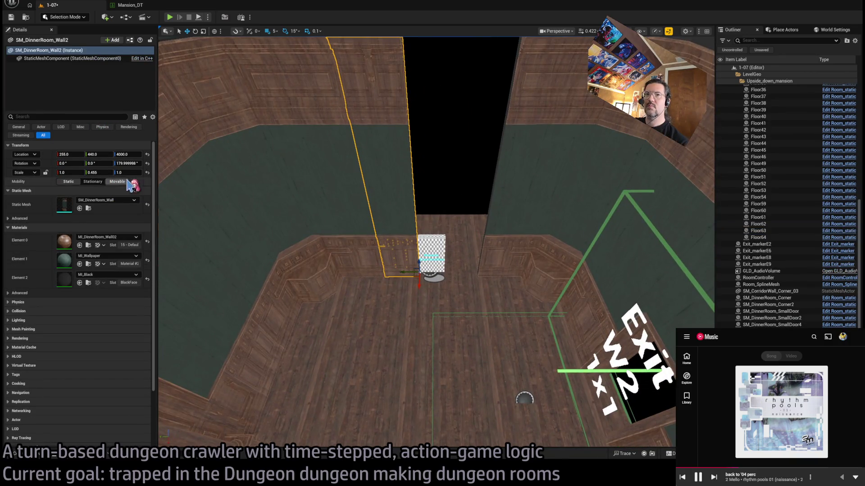
{"action": "mouse_move", "coordinate": [407, 273]}
{"action": "left_mouse_down"}
{"action": "mouse_move", "coordinate": [463, 268]}
{"action": "mouse_move", "coordinate": [464, 216]}
{"action": "mouse_move", "coordinate": [452, 204]}
{"action": "mouse_move", "coordinate": [454, 318]}
{"action": "mouse_move", "coordinate": [439, 318]}
{"action": "left_mouse_up"}
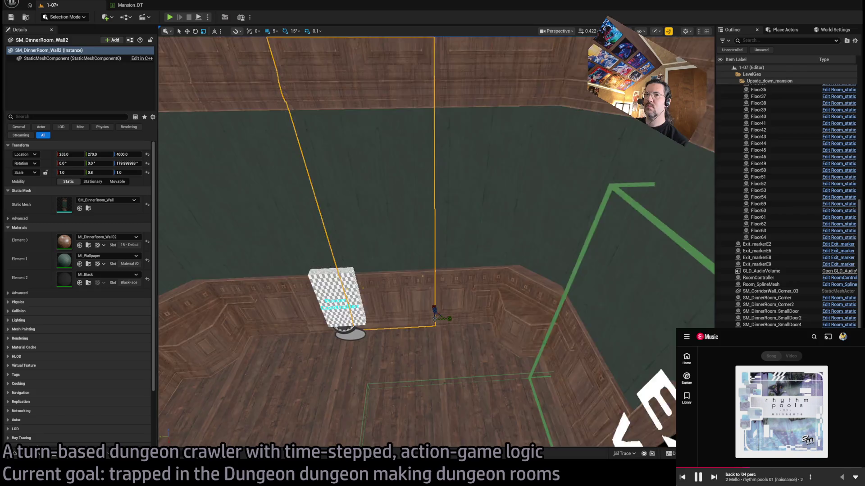
{"action": "key", "text": "f"}
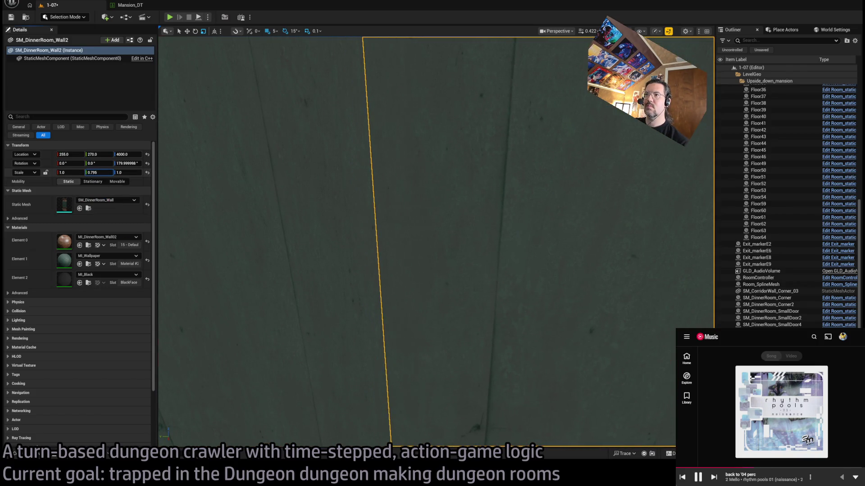
{"action": "left_click_drag", "start_coordinate": [99, 172], "coordinate": [90, 173]}
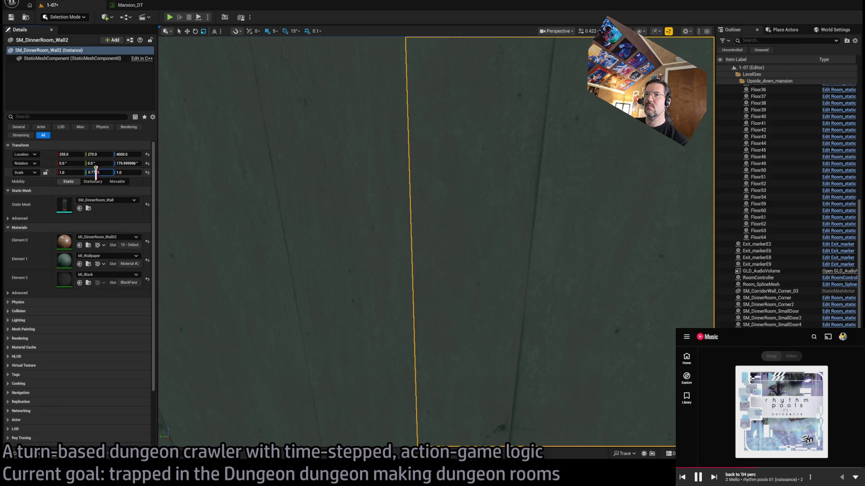
{"action": "scroll", "coordinate": [436, 242], "scroll_direction": "down", "scroll_amount": 10}
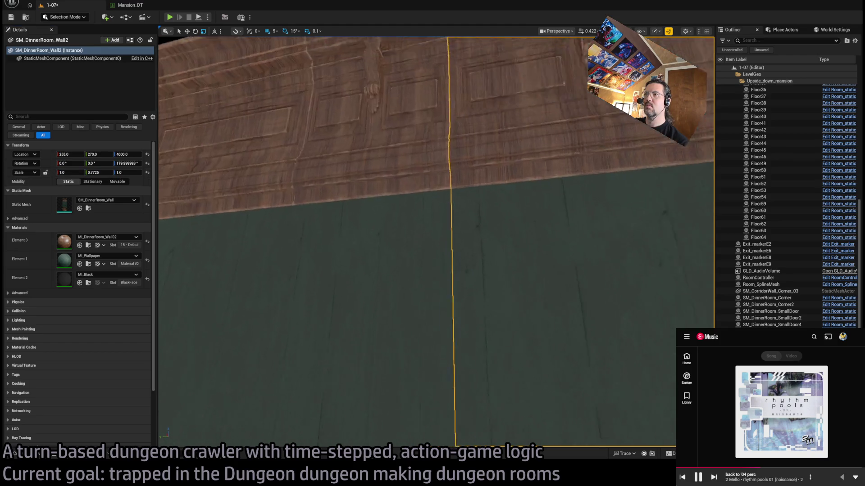
Duplicate the corner as SM_DinnerRoom_Corner3, turned -90° near X 1300, Y 40.
{"action": "mouse_move", "coordinate": [436, 242]}
{"action": "left_mouse_down"}
{"action": "mouse_move", "coordinate": [436, 171]}
{"action": "mouse_move", "coordinate": [436, 243]}
{"action": "mouse_move", "coordinate": [436, 225]}
{"action": "left_mouse_up"}
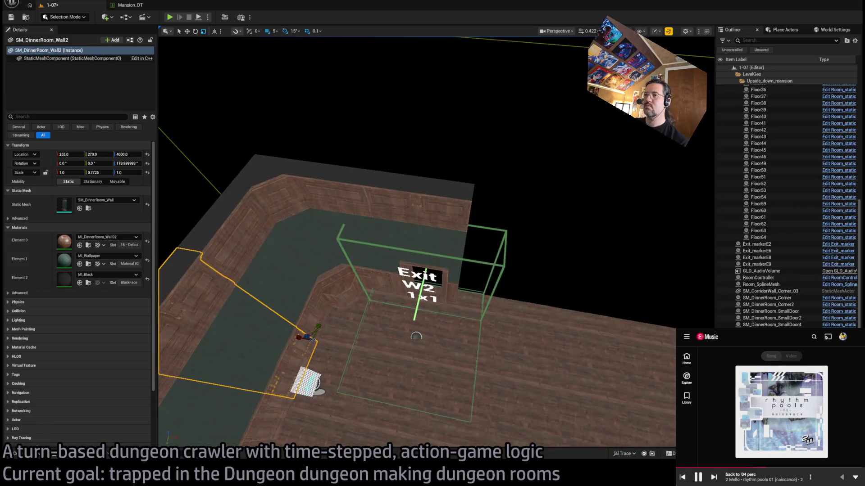
{"action": "left_click", "coordinate": [359, 269]}
{"action": "mouse_move", "coordinate": [327, 355]}
{"action": "left_mouse_down"}
{"action": "mouse_move", "coordinate": [300, 366]}
{"action": "mouse_move", "coordinate": [527, 353]}
{"action": "mouse_move", "coordinate": [508, 309]}
{"action": "mouse_move", "coordinate": [460, 305]}
{"action": "mouse_move", "coordinate": [571, 313]}
{"action": "mouse_move", "coordinate": [591, 254]}
{"action": "mouse_move", "coordinate": [515, 245]}
{"action": "mouse_move", "coordinate": [454, 258]}
{"action": "mouse_move", "coordinate": [500, 246]}
{"action": "left_mouse_up"}
{"action": "mouse_move", "coordinate": [453, 229]}
{"action": "left_mouse_down"}
{"action": "mouse_move", "coordinate": [419, 230]}
{"action": "mouse_move", "coordinate": [495, 290]}
{"action": "mouse_move", "coordinate": [427, 262]}
{"action": "left_mouse_up"}
Copy Wall2 as SM_DinnerRoom_Wall4 and move it beside the S2 exit at X 1535, Y 485.
{"action": "left_click", "coordinate": [315, 279]}
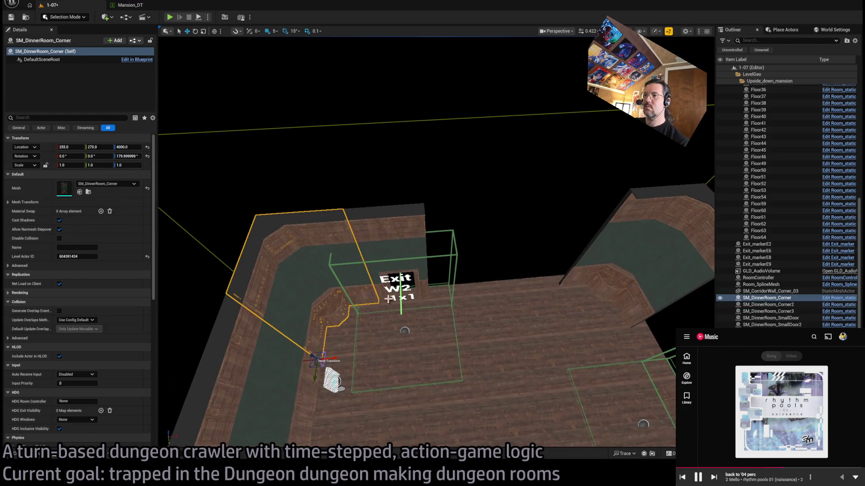
{"action": "mouse_move", "coordinate": [315, 280]}
{"action": "left_mouse_down"}
{"action": "mouse_move", "coordinate": [343, 288]}
{"action": "mouse_move", "coordinate": [344, 266]}
{"action": "left_mouse_up"}
{"action": "left_click", "coordinate": [345, 266]}
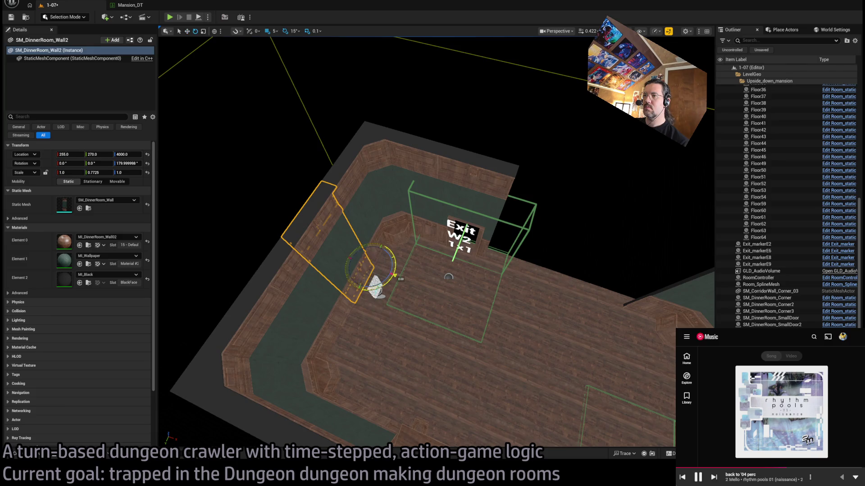
{"action": "mouse_move", "coordinate": [394, 276]}
{"action": "left_mouse_down"}
{"action": "mouse_move", "coordinate": [347, 264]}
{"action": "mouse_move", "coordinate": [342, 288]}
{"action": "left_mouse_up"}
{"action": "key", "text": "w"}
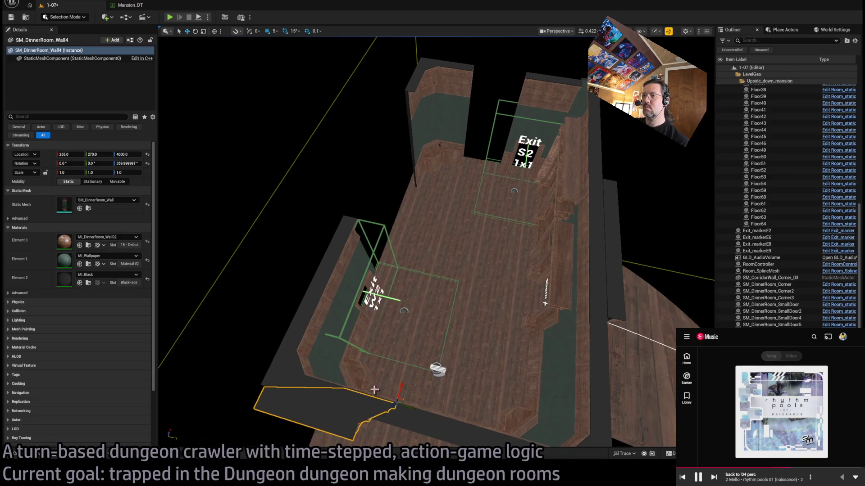
{"action": "left_click_drag", "start_coordinate": [404, 400], "coordinate": [508, 168]}
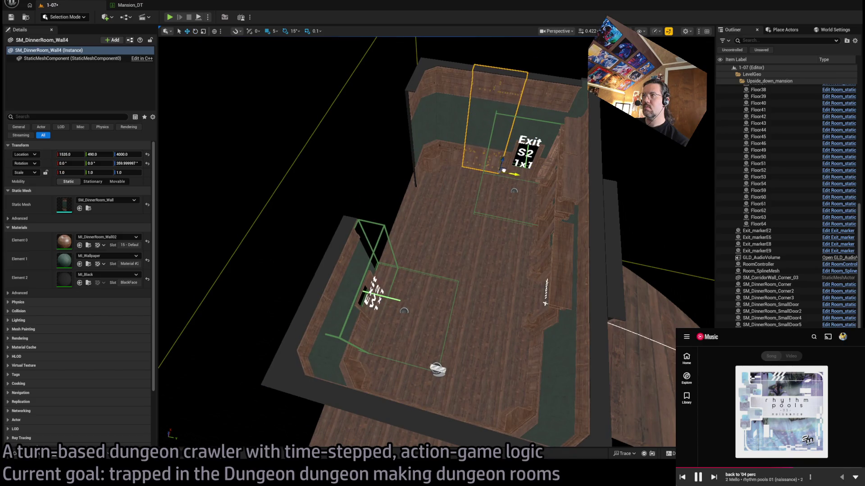
{"action": "key", "text": "f"}
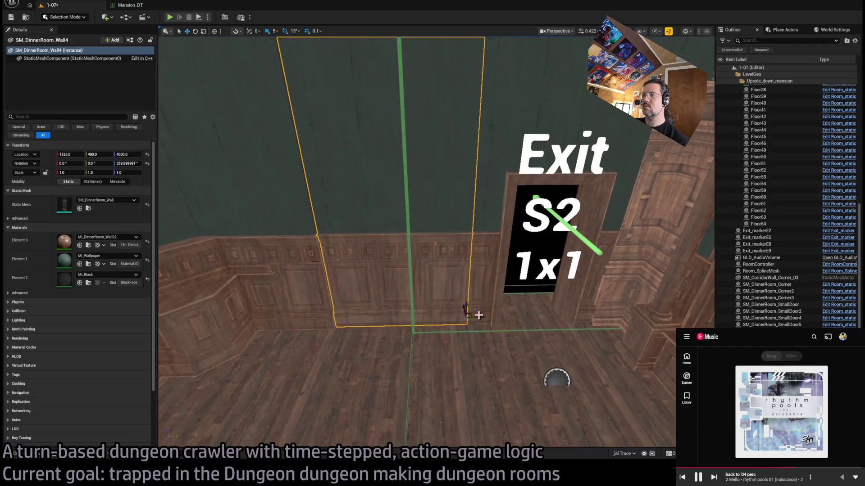
{"action": "left_click_drag", "start_coordinate": [490, 318], "coordinate": [478, 310]}
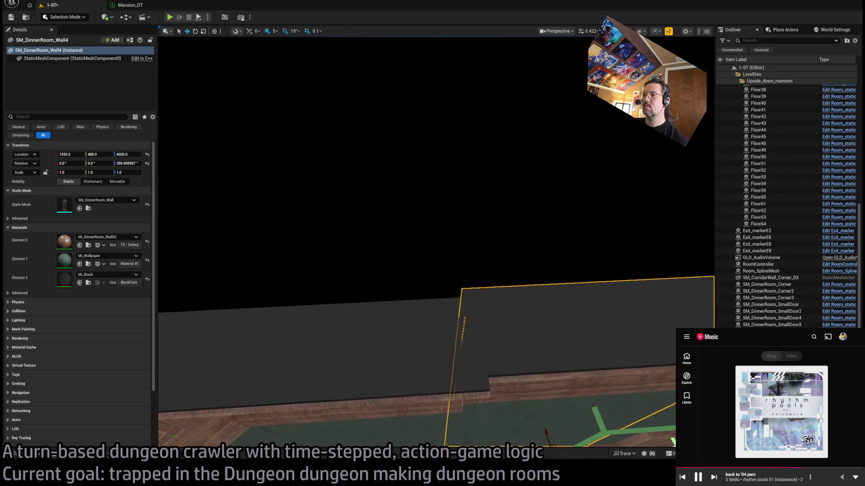
Nudge Corner3 to X 1305 and narrow Wall4 to Scale Y 0.9775.
{"action": "left_click", "coordinate": [374, 328]}
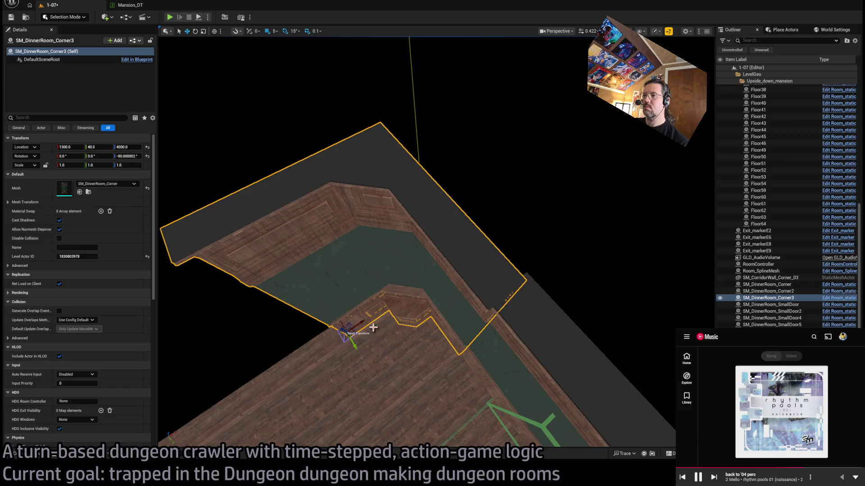
{"action": "left_click_drag", "start_coordinate": [362, 324], "coordinate": [353, 324]}
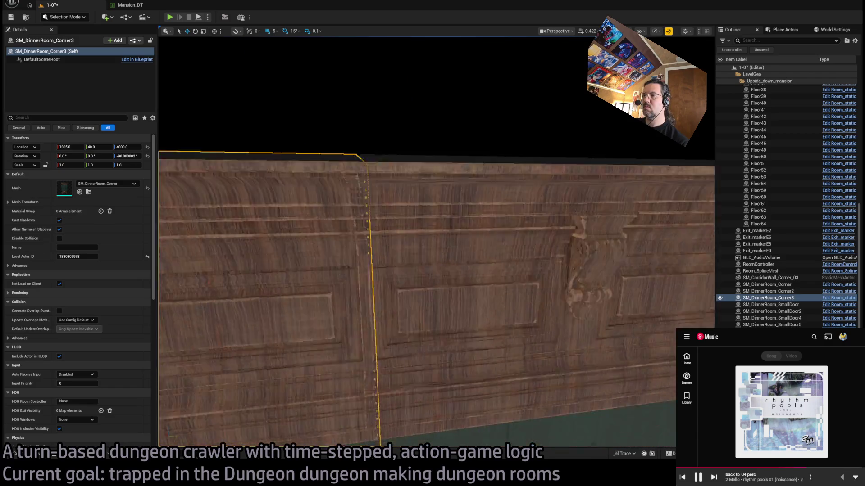
{"action": "key", "text": "ctrl+z"}
{"action": "key", "text": "ctrl+z"}
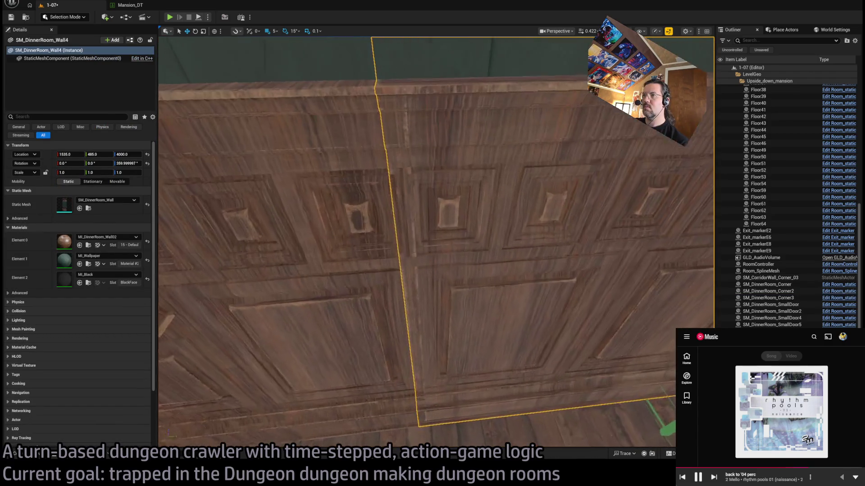
{"action": "left_click_drag", "start_coordinate": [98, 172], "coordinate": [90, 172]}
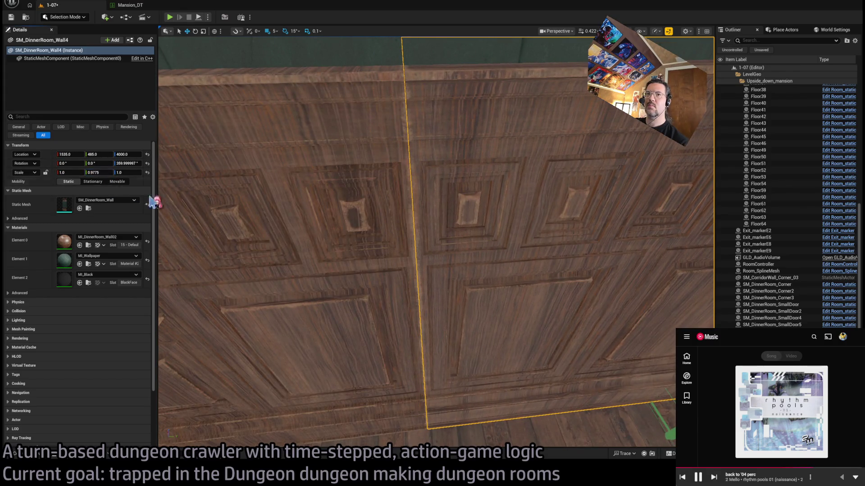
Check the small door, original corner and first narrowed wall by selecting each.
{"action": "scroll", "coordinate": [480, 245], "scroll_direction": "down", "scroll_amount": 5}
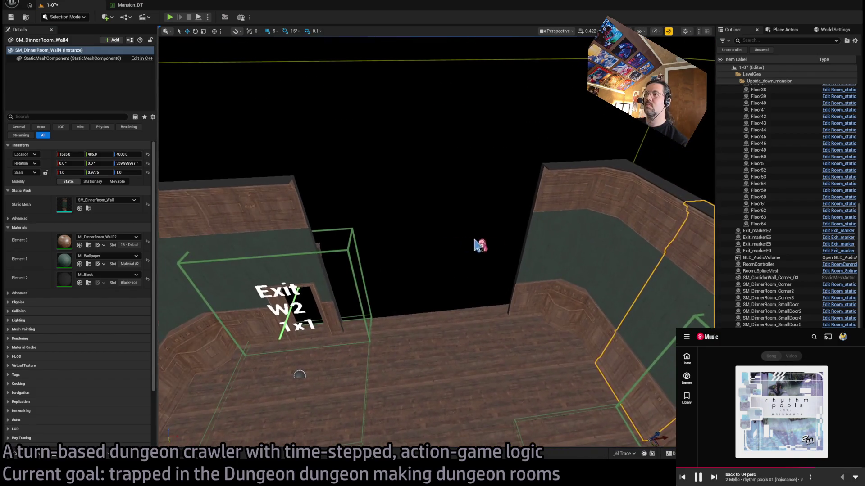
{"action": "left_click", "coordinate": [343, 250]}
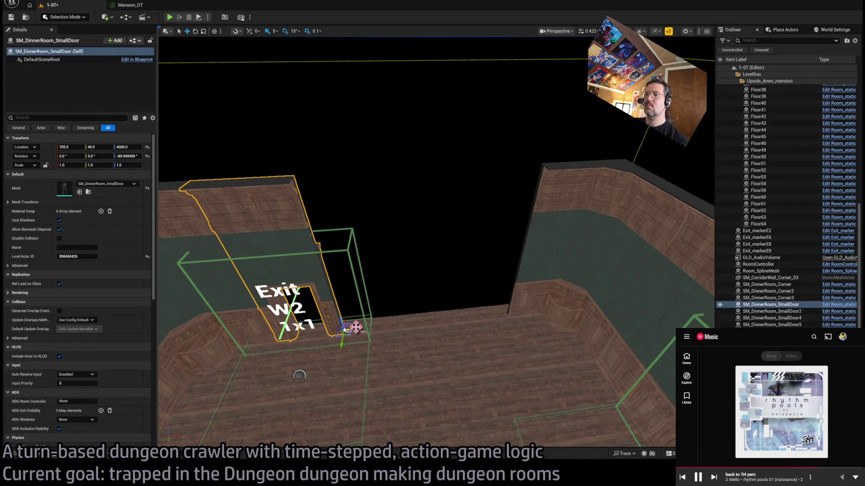
{"action": "left_click", "coordinate": [262, 252]}
{"action": "key", "text": "f"}
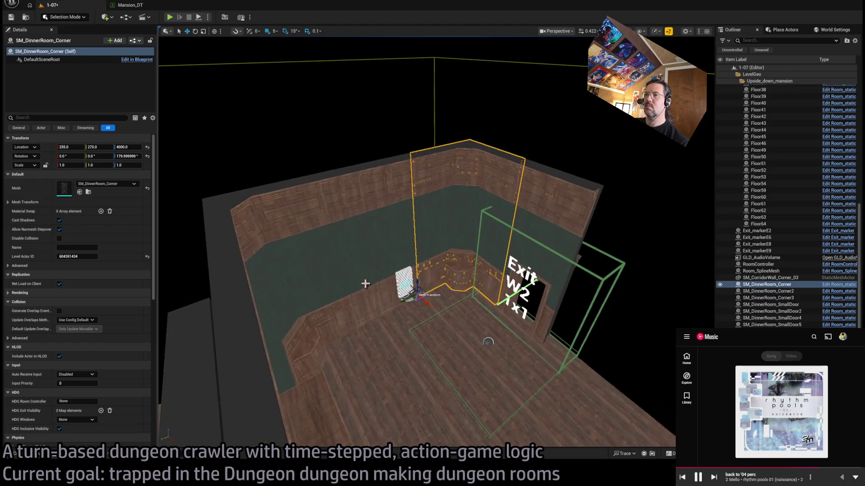
{"action": "left_click", "coordinate": [303, 297]}
Copy the wall near the S2 exit, turned to 270°, and place wall copies along the S2 side.
{"action": "key", "text": "f"}
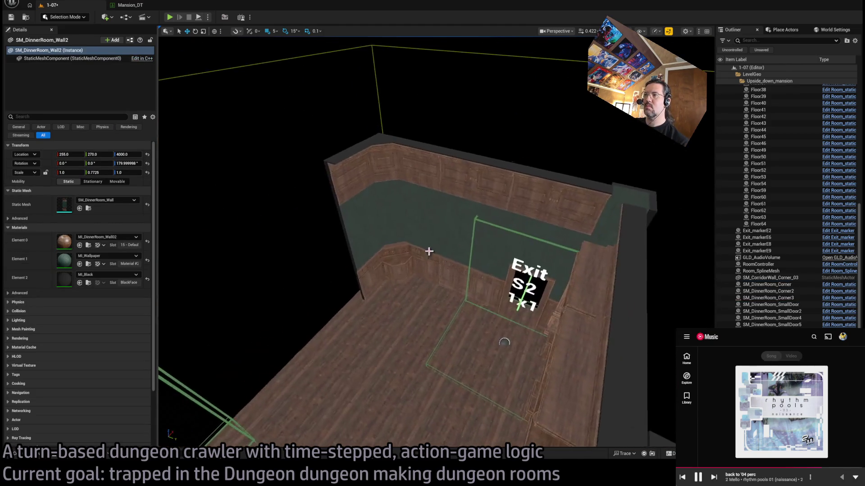
{"action": "left_click", "coordinate": [457, 289]}
{"action": "left_click_drag", "start_coordinate": [501, 322], "coordinate": [457, 307]}
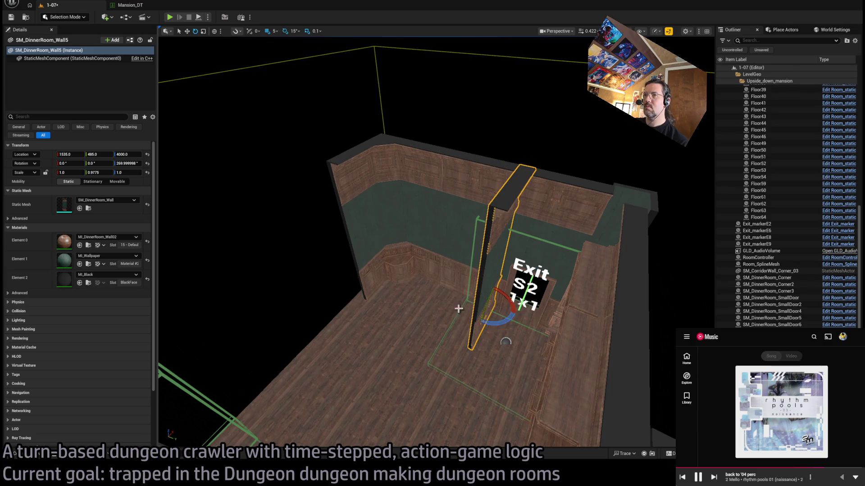
{"action": "left_click_drag", "start_coordinate": [508, 328], "coordinate": [546, 284]}
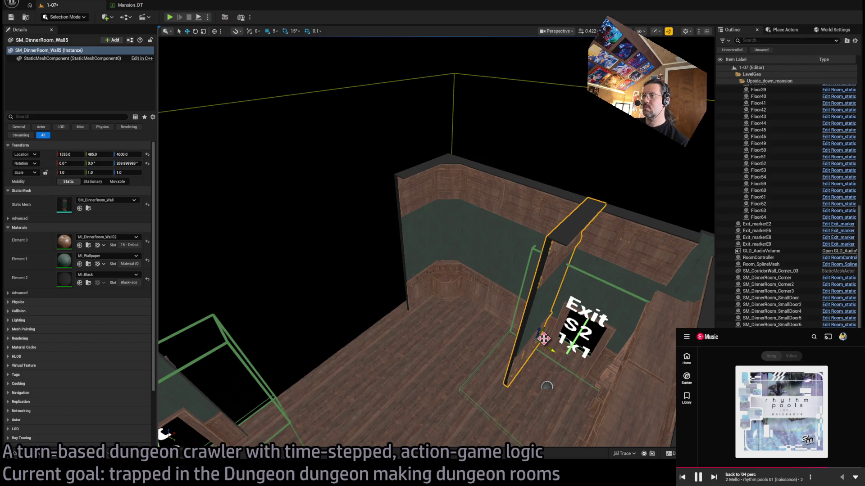
{"action": "mouse_move", "coordinate": [544, 339]}
{"action": "left_mouse_down"}
{"action": "mouse_move", "coordinate": [411, 309]}
{"action": "mouse_move", "coordinate": [422, 329]}
{"action": "left_mouse_up"}
{"action": "scroll", "coordinate": [414, 310], "scroll_direction": "up", "scroll_amount": 10}
{"action": "scroll", "coordinate": [417, 329], "scroll_direction": "up", "scroll_amount": 5}
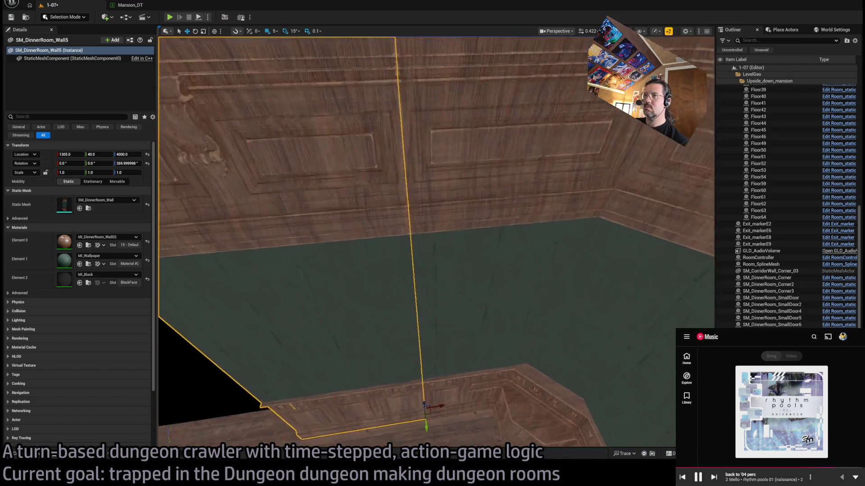
{"action": "scroll", "coordinate": [425, 407], "scroll_direction": "down", "scroll_amount": 10}
{"action": "mouse_move", "coordinate": [459, 341]}
{"action": "left_mouse_down", "text": "alt"}
{"action": "mouse_move", "coordinate": [402, 342]}
{"action": "mouse_move", "coordinate": [431, 334]}
{"action": "left_mouse_up", "text": "alt"}
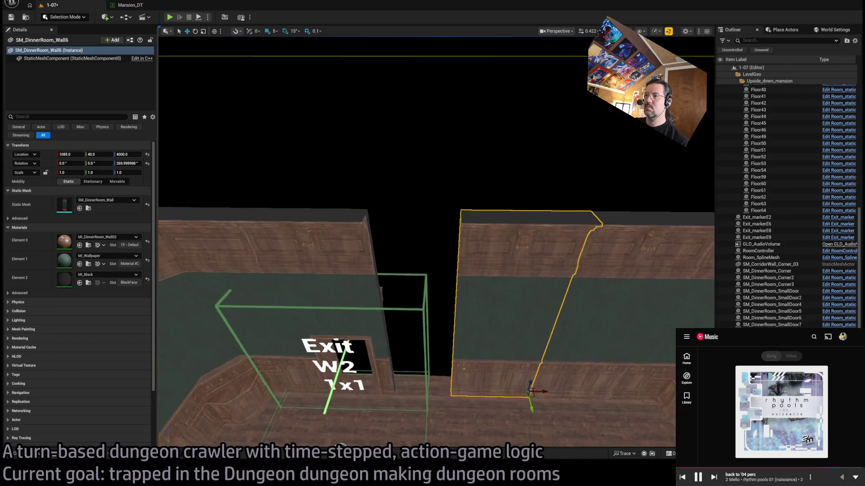
{"action": "left_click_drag", "start_coordinate": [448, 366], "coordinate": [448, 366]}
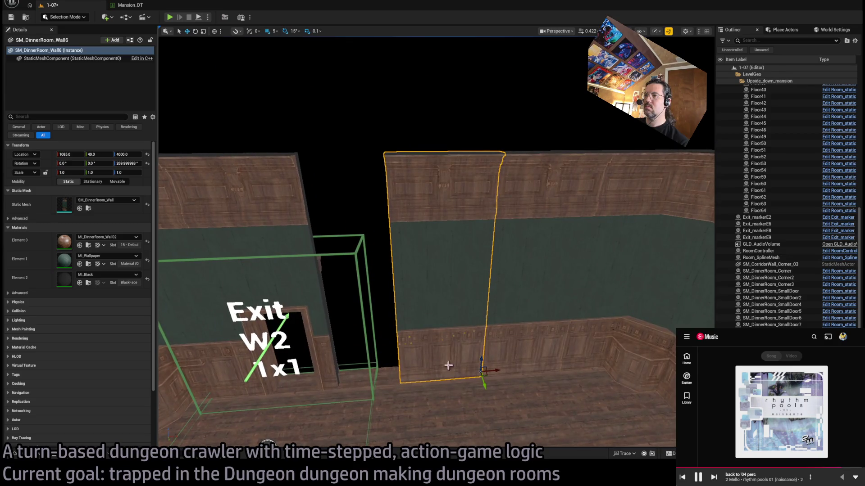
Widen the left and right walls to a Y scale of 1.4, then undo back to 1.3.
{"action": "left_click", "coordinate": [475, 346]}
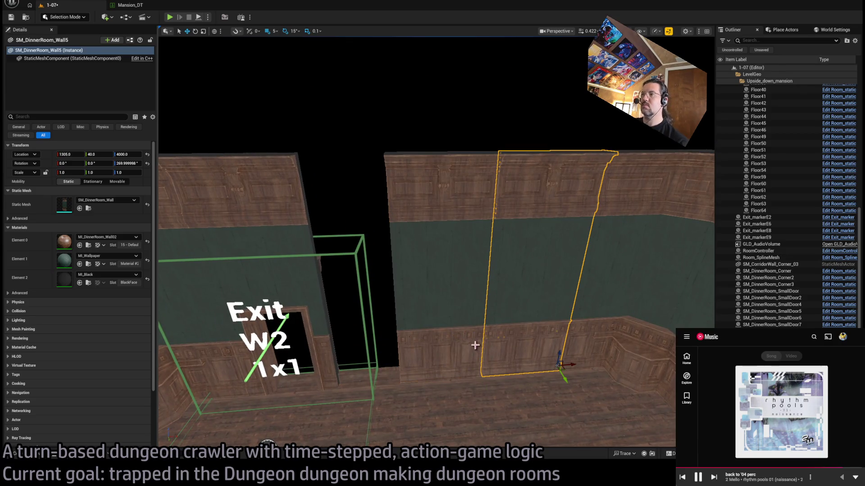
{"action": "left_click", "coordinate": [452, 342], "text": "ctrl"}
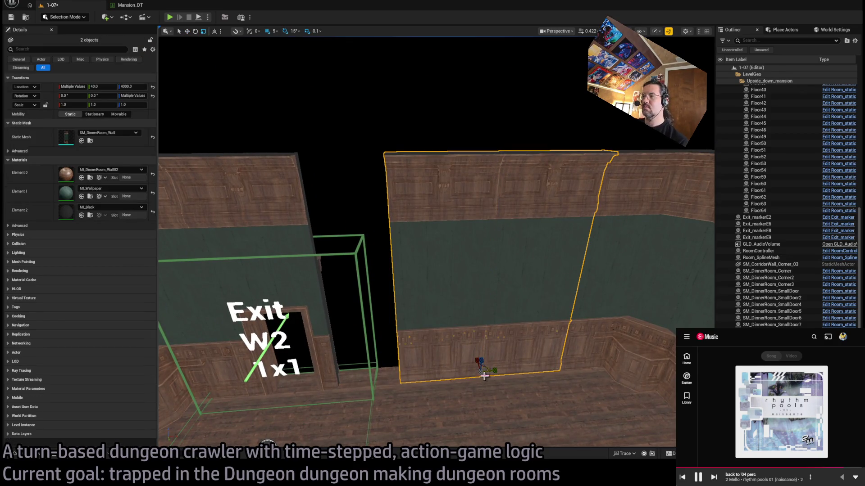
{"action": "left_click", "coordinate": [517, 343]}
{"action": "left_click", "coordinate": [477, 314]}
{"action": "left_click", "coordinate": [520, 322], "text": "ctrl"}
{"action": "left_click_drag", "start_coordinate": [93, 104], "coordinate": [103, 105]}
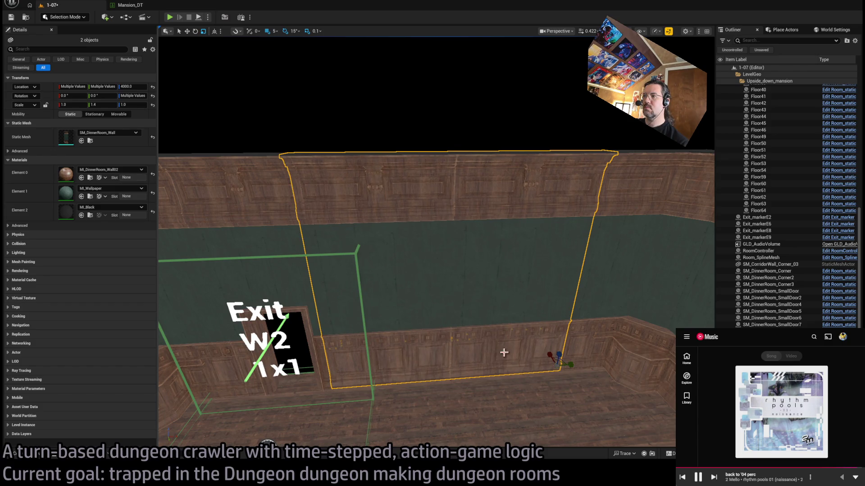
{"action": "left_click", "coordinate": [559, 360]}
{"action": "scroll", "coordinate": [518, 367], "scroll_direction": "up", "scroll_amount": 3}
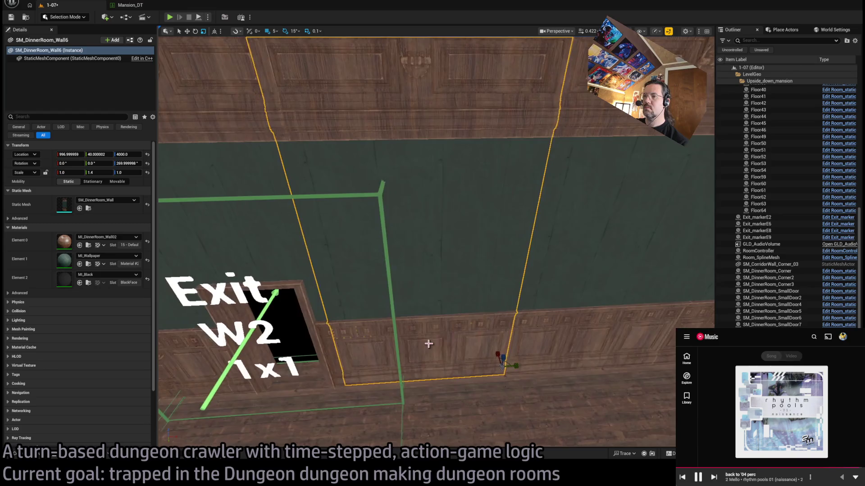
{"action": "key", "text": "ctrl+z"}
Fine-tune SM_DinnerRoom_Wall6's Y scale through 1.333, 1.3, 1.33 and 1.329 to 1.328.
{"action": "scroll", "coordinate": [518, 367], "scroll_direction": "up", "scroll_amount": 5}
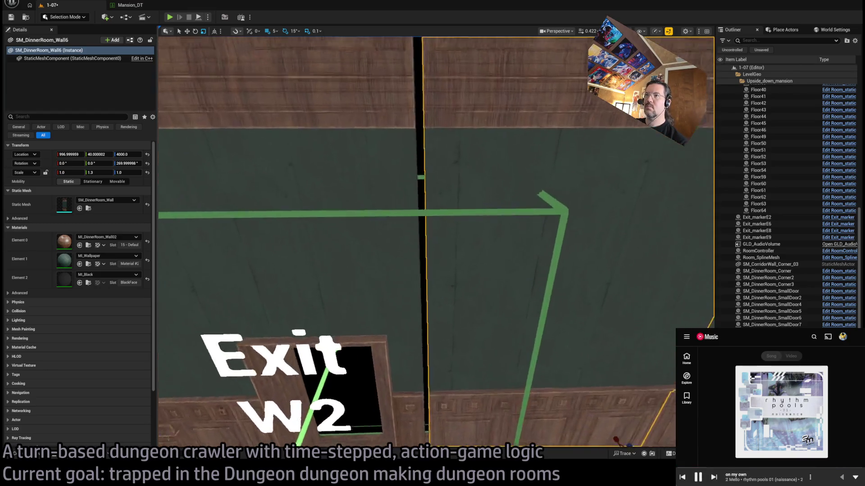
{"action": "left_click_drag", "start_coordinate": [95, 173], "coordinate": [97, 172]}
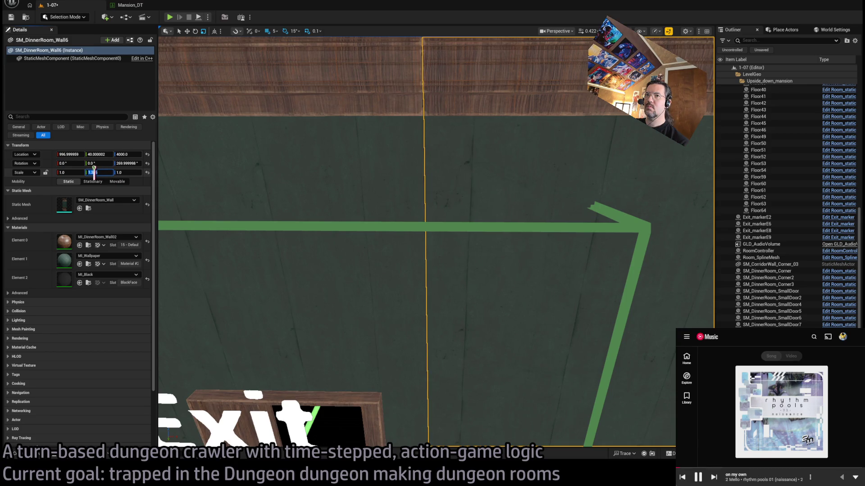
{"action": "key", "text": "Return"}
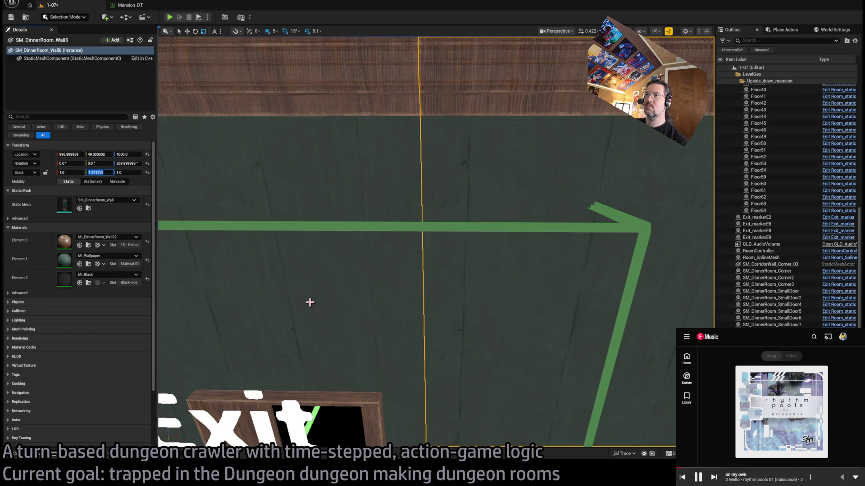
{"action": "left_click_drag", "start_coordinate": [309, 302], "coordinate": [309, 248]}
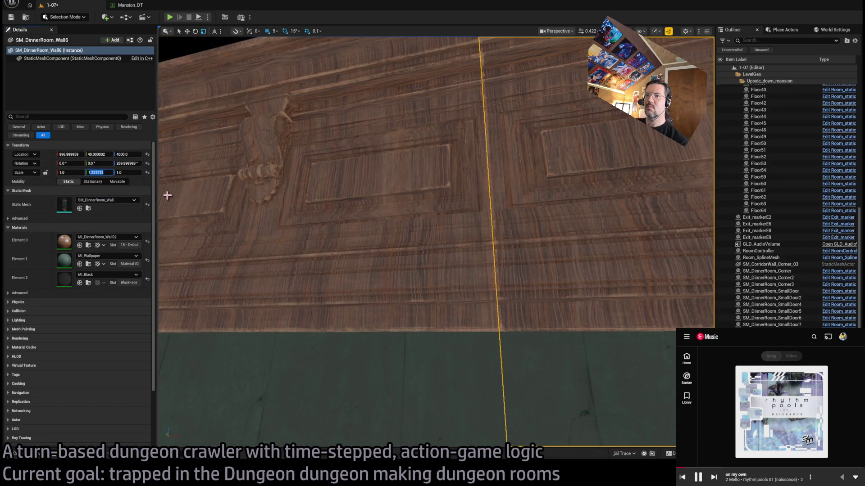
{"action": "type", "text": "1.3"}
{"action": "key", "text": "Return"}
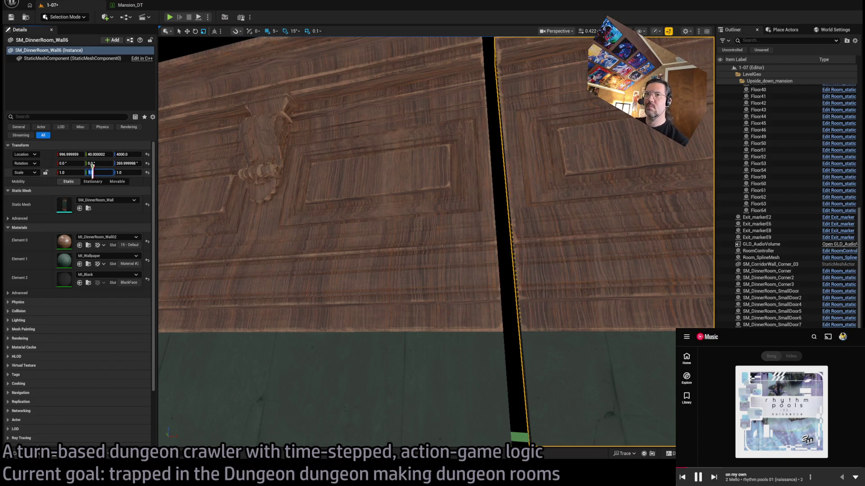
{"action": "type", "text": "3"}
{"action": "key", "text": "Return"}
{"action": "scroll", "coordinate": [292, 260], "scroll_direction": "up", "scroll_amount": 5}
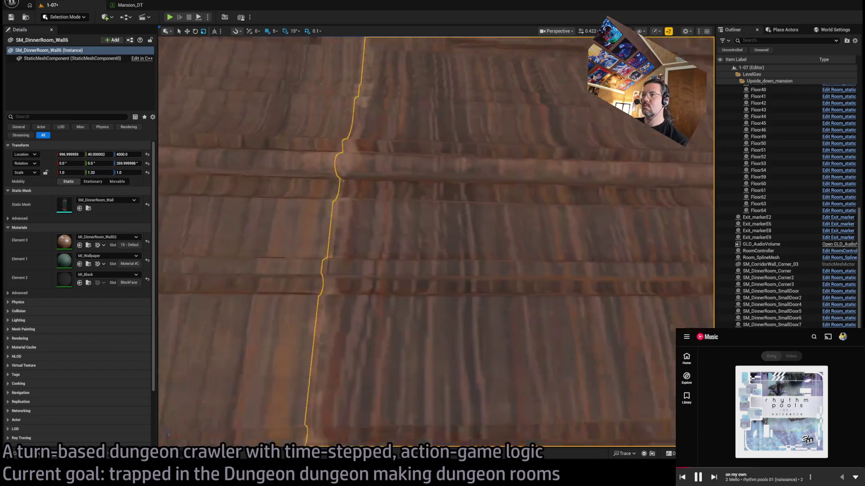
{"action": "scroll", "coordinate": [293, 260], "scroll_direction": "up", "scroll_amount": 1}
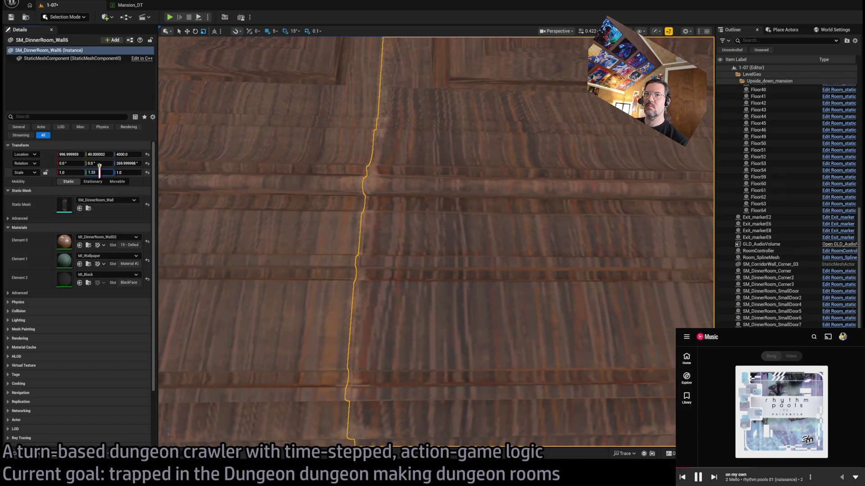
{"action": "type", "text": "1.328"}
{"action": "key", "text": "Return"}
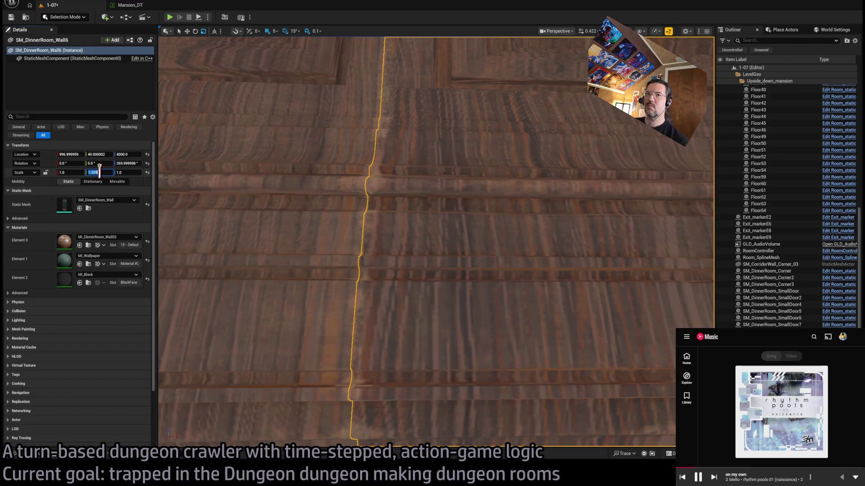
{"action": "key", "text": "Return"}
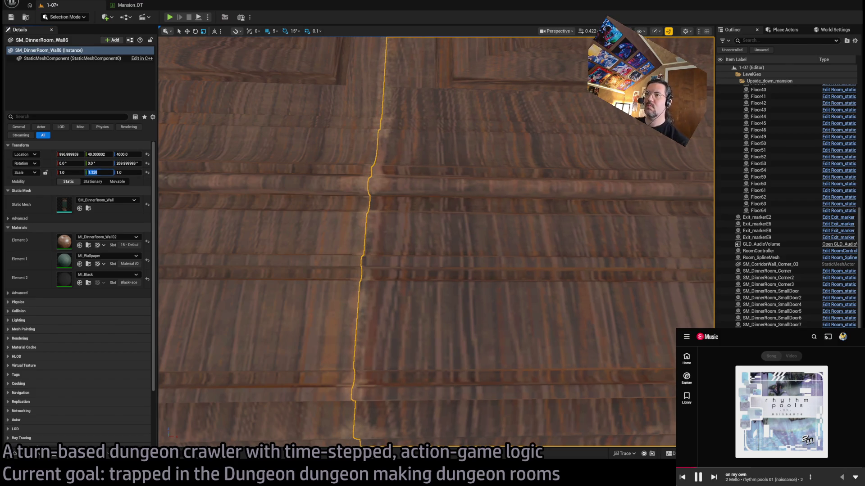
{"action": "scroll", "coordinate": [436, 243], "scroll_direction": "down", "scroll_amount": 5}
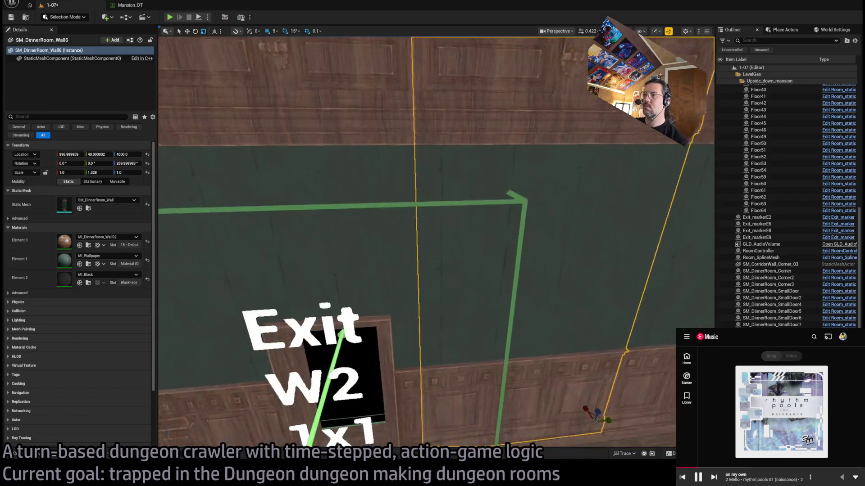
{"action": "scroll", "coordinate": [436, 244], "scroll_direction": "down", "scroll_amount": 10}
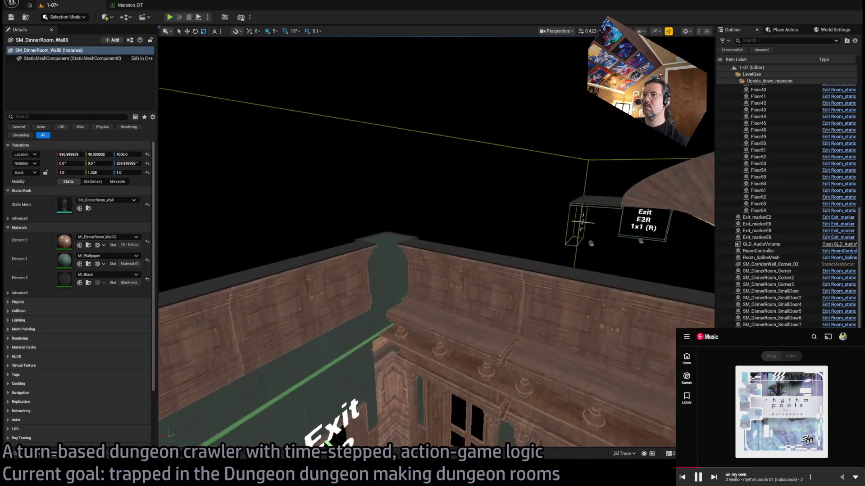
{"action": "mouse_move", "coordinate": [436, 243]}
{"action": "left_mouse_down"}
{"action": "mouse_move", "coordinate": [405, 252]}
{"action": "mouse_move", "coordinate": [451, 243]}
{"action": "mouse_move", "coordinate": [442, 243]}
{"action": "left_mouse_up"}
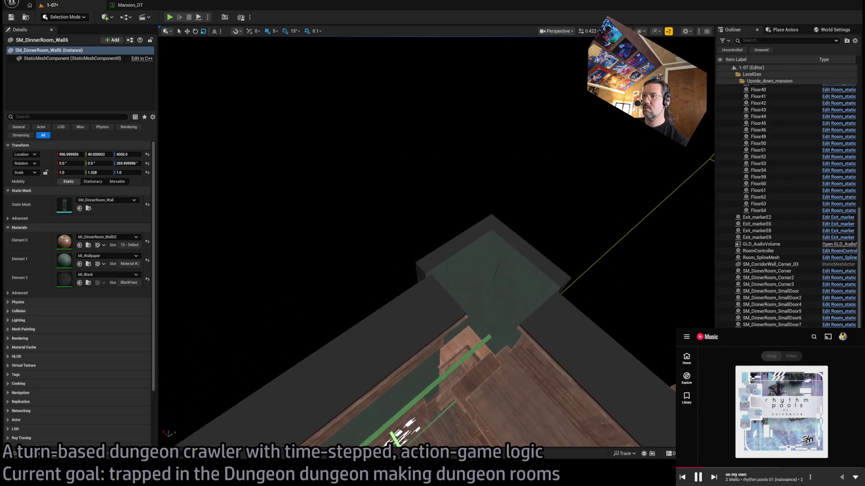
{"action": "mouse_move", "coordinate": [436, 243]}
{"action": "left_mouse_down"}
{"action": "mouse_move", "coordinate": [423, 252]}
{"action": "mouse_move", "coordinate": [450, 234]}
{"action": "mouse_move", "coordinate": [428, 257]}
{"action": "mouse_move", "coordinate": [419, 243]}
{"action": "mouse_move", "coordinate": [432, 248]}
{"action": "mouse_move", "coordinate": [423, 262]}
{"action": "left_mouse_up"}
{"action": "left_click_drag", "start_coordinate": [377, 290], "coordinate": [377, 291]}
{"action": "mouse_move", "coordinate": [444, 297]}
{"action": "left_mouse_down"}
{"action": "mouse_move", "coordinate": [433, 304]}
{"action": "mouse_move", "coordinate": [473, 338]}
{"action": "mouse_move", "coordinate": [377, 347]}
{"action": "mouse_move", "coordinate": [466, 292]}
{"action": "left_mouse_up"}
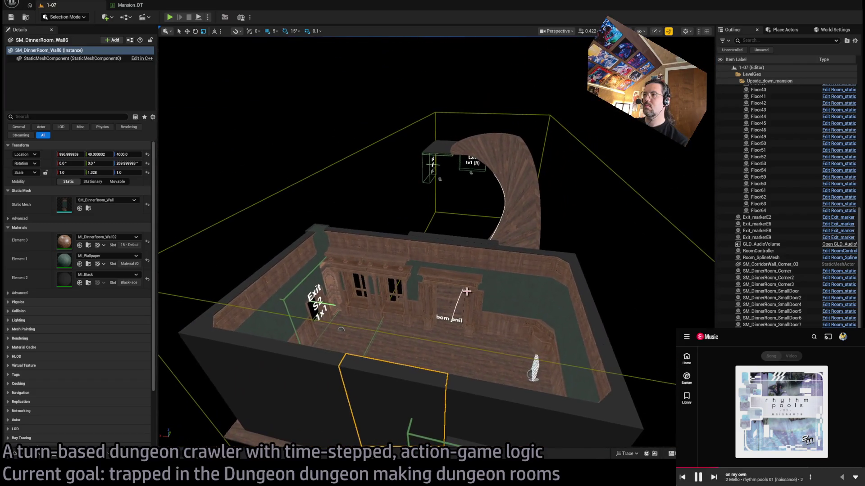
{"action": "left_click_drag", "start_coordinate": [318, 228], "coordinate": [359, 245]}
{"action": "left_click", "coordinate": [359, 245]}
{"action": "left_click_drag", "start_coordinate": [420, 270], "coordinate": [419, 280]}
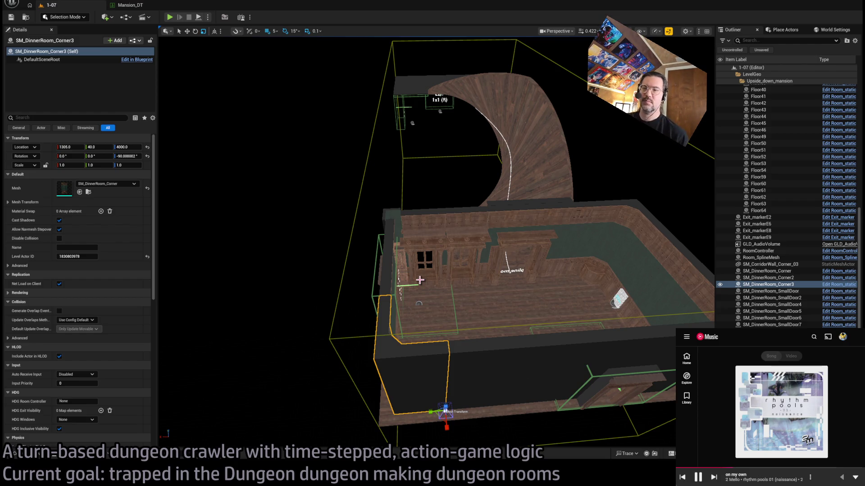
Place an SM_DinnerRoom_Roof_Side02 ceiling piece at height 4555, rotated 90°.
{"action": "scroll", "coordinate": [538, 282], "scroll_direction": "up", "scroll_amount": 10}
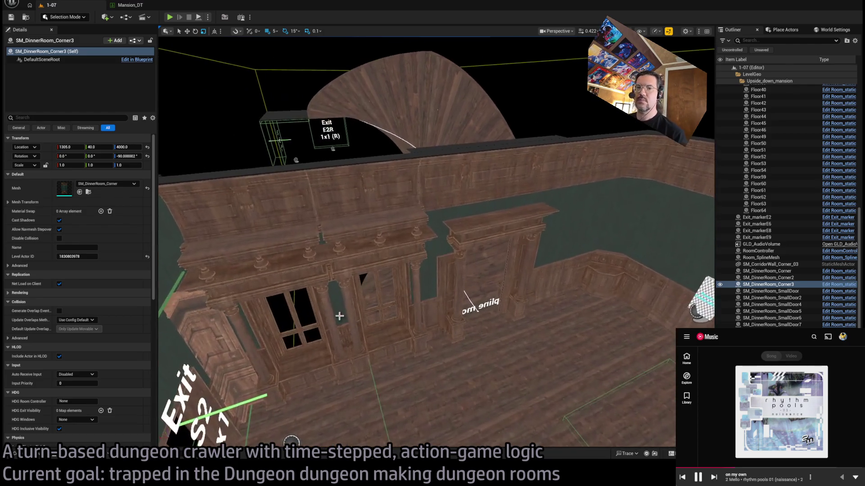
{"action": "key", "text": "ctrl+space"}
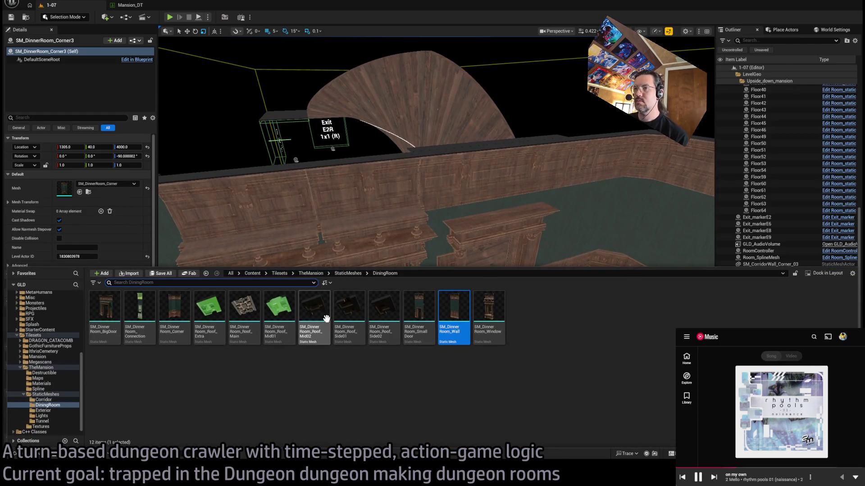
{"action": "mouse_move", "coordinate": [387, 333]}
{"action": "left_mouse_down"}
{"action": "mouse_move", "coordinate": [581, 259]}
{"action": "mouse_move", "coordinate": [581, 355]}
{"action": "mouse_move", "coordinate": [605, 359]}
{"action": "left_mouse_up"}
{"action": "mouse_move", "coordinate": [617, 326]}
{"action": "left_mouse_down"}
{"action": "mouse_move", "coordinate": [624, 295]}
{"action": "mouse_move", "coordinate": [554, 176]}
{"action": "mouse_move", "coordinate": [495, 225]}
{"action": "mouse_move", "coordinate": [518, 279]}
{"action": "mouse_move", "coordinate": [491, 280]}
{"action": "left_mouse_up"}
{"action": "key", "text": "e"}
{"action": "mouse_move", "coordinate": [551, 328]}
{"action": "left_mouse_down"}
{"action": "mouse_move", "coordinate": [518, 340]}
{"action": "mouse_move", "coordinate": [432, 311]}
{"action": "mouse_move", "coordinate": [353, 236]}
{"action": "mouse_move", "coordinate": [345, 223]}
{"action": "mouse_move", "coordinate": [405, 296]}
{"action": "mouse_move", "coordinate": [433, 163]}
{"action": "left_mouse_up"}
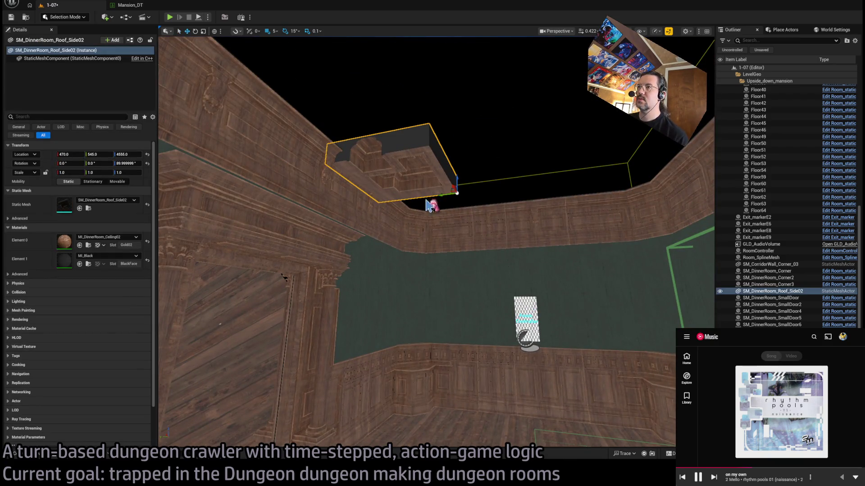
{"action": "mouse_move", "coordinate": [428, 206]}
{"action": "left_mouse_down"}
{"action": "mouse_move", "coordinate": [550, 199]}
{"action": "mouse_move", "coordinate": [550, 185]}
{"action": "mouse_move", "coordinate": [551, 202]}
{"action": "mouse_move", "coordinate": [563, 206]}
{"action": "left_mouse_up"}
Swap the ceiling piece's mesh to Roof_Mid01, then settle on SM_DinnerRoom_Roof_Main.
{"action": "key", "text": "ctrl+b"}
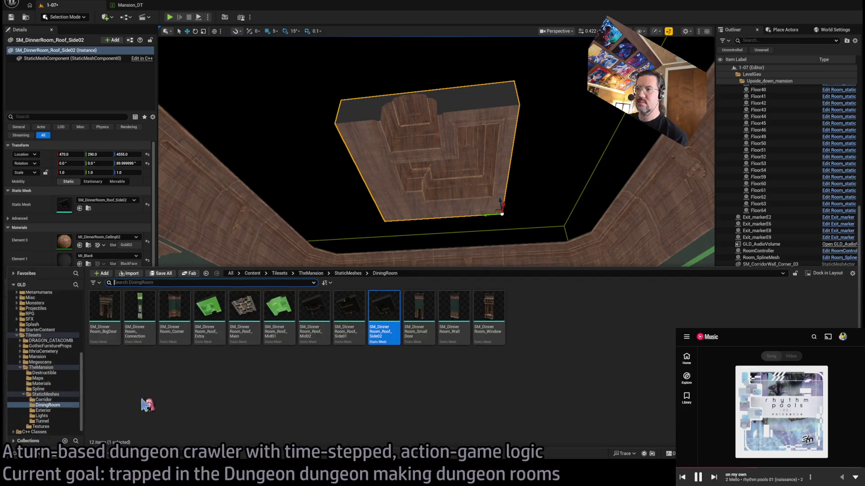
{"action": "left_click", "coordinate": [353, 326]}
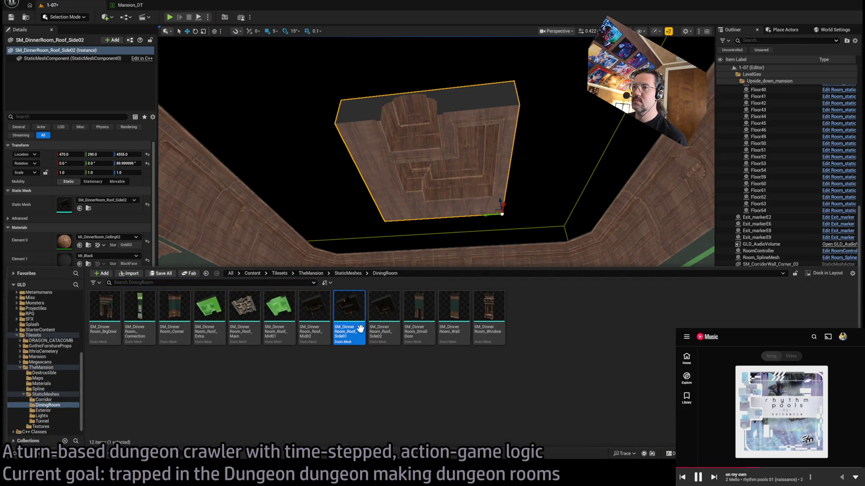
{"action": "left_click", "coordinate": [245, 310]}
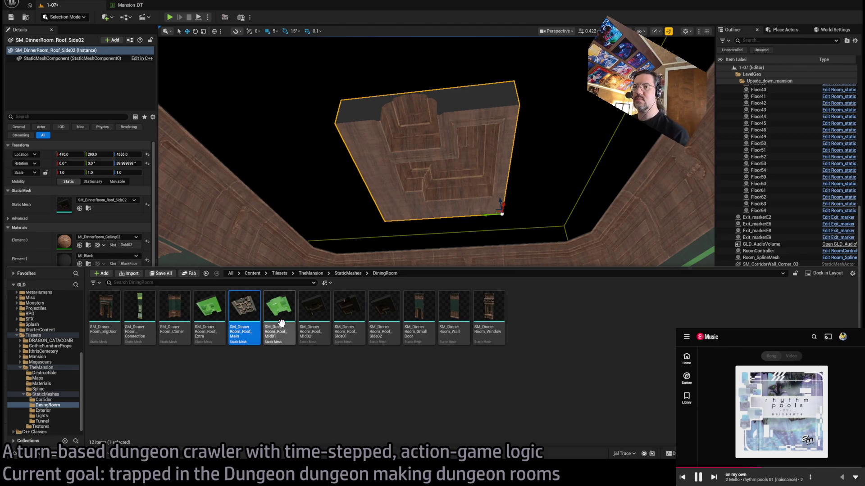
{"action": "left_click", "coordinate": [279, 311]}
{"action": "key", "text": "ctrl+space"}
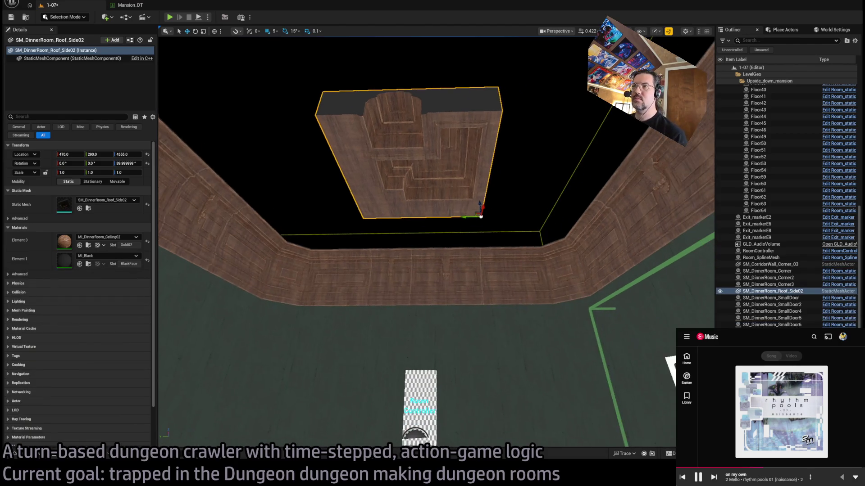
{"action": "left_click", "coordinate": [79, 209]}
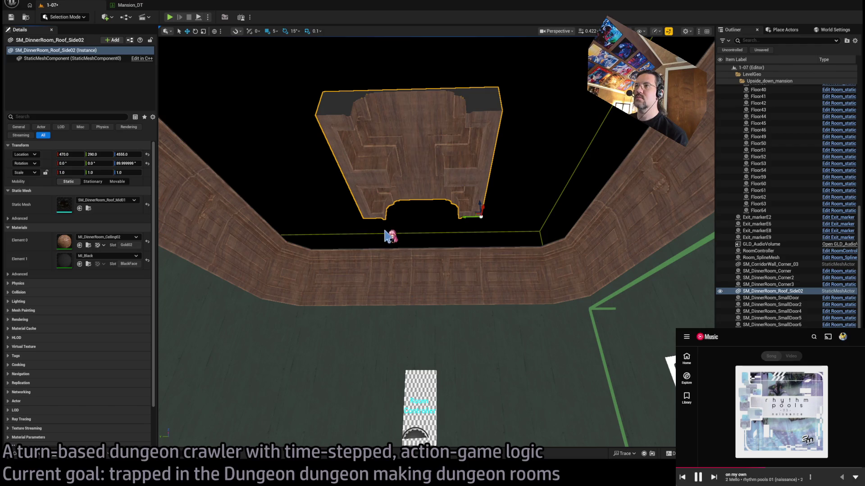
{"action": "key", "text": "ctrl+space"}
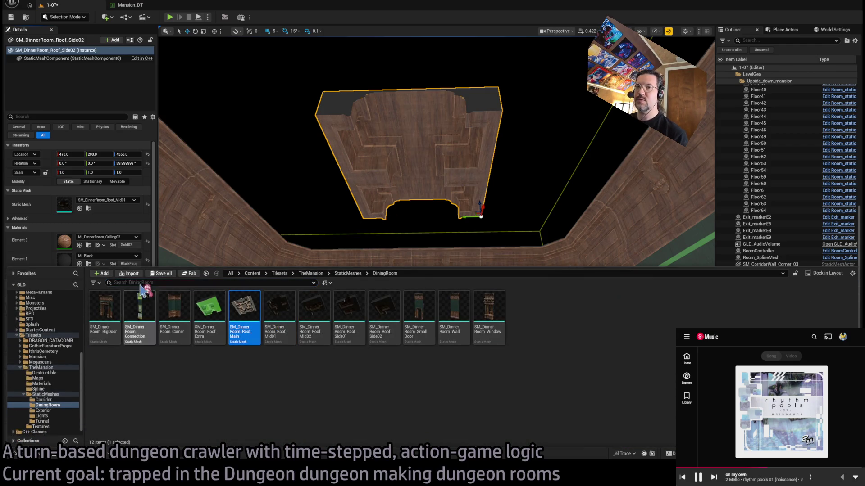
{"action": "left_click", "coordinate": [79, 208]}
{"action": "scroll", "coordinate": [433, 250], "scroll_direction": "up", "scroll_amount": 5}
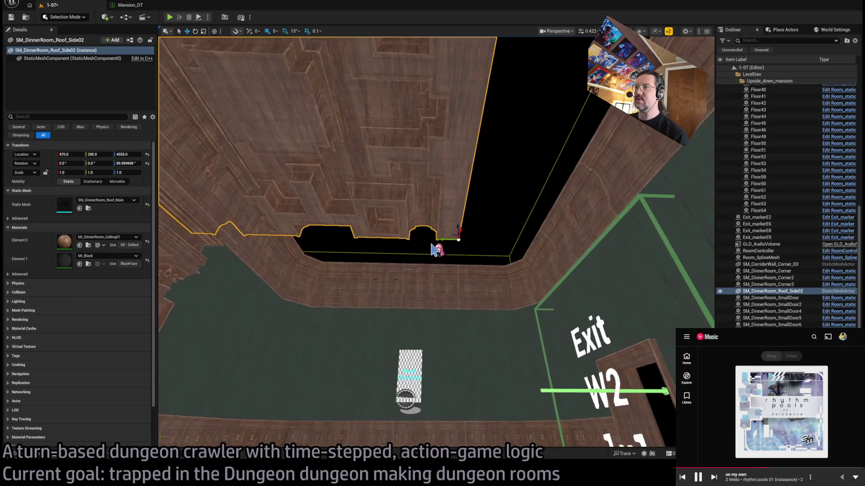
Slide the roof piece sideways toward Y 85 and adjust its position values.
{"action": "left_click_drag", "start_coordinate": [432, 247], "coordinate": [524, 236]}
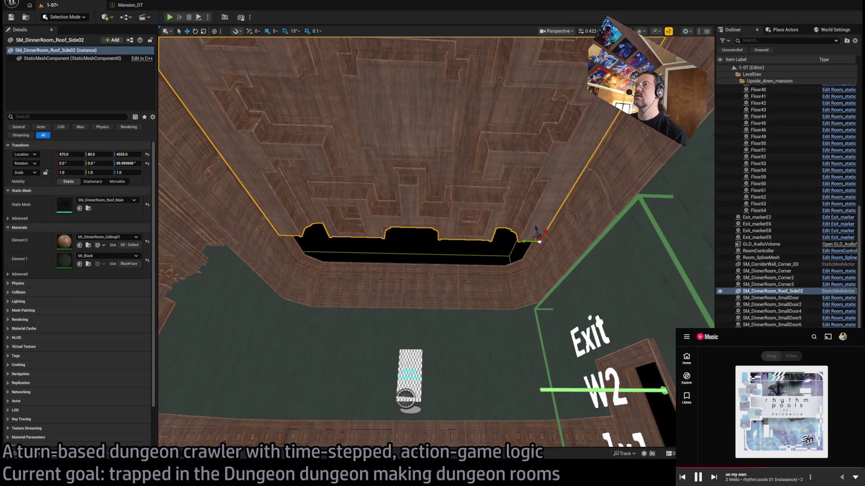
{"action": "scroll", "coordinate": [436, 241], "scroll_direction": "up", "scroll_amount": 10}
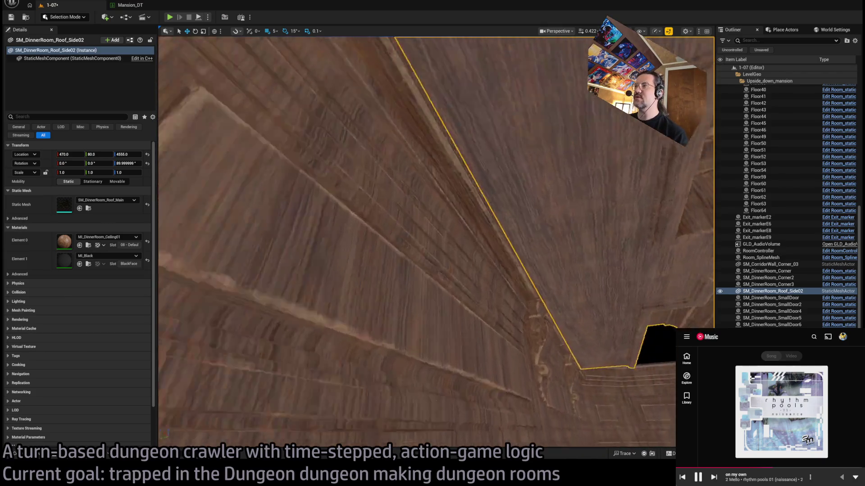
{"action": "scroll", "coordinate": [436, 241], "scroll_direction": "down", "scroll_amount": 10}
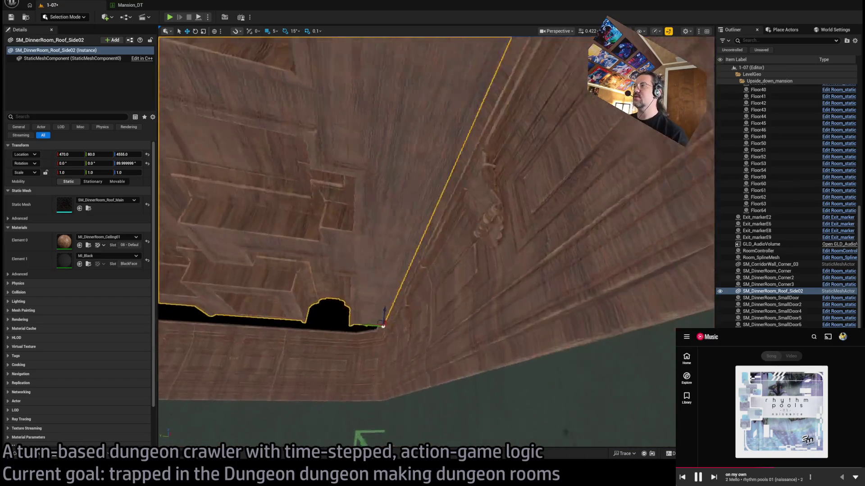
{"action": "scroll", "coordinate": [436, 241], "scroll_direction": "up", "scroll_amount": 3}
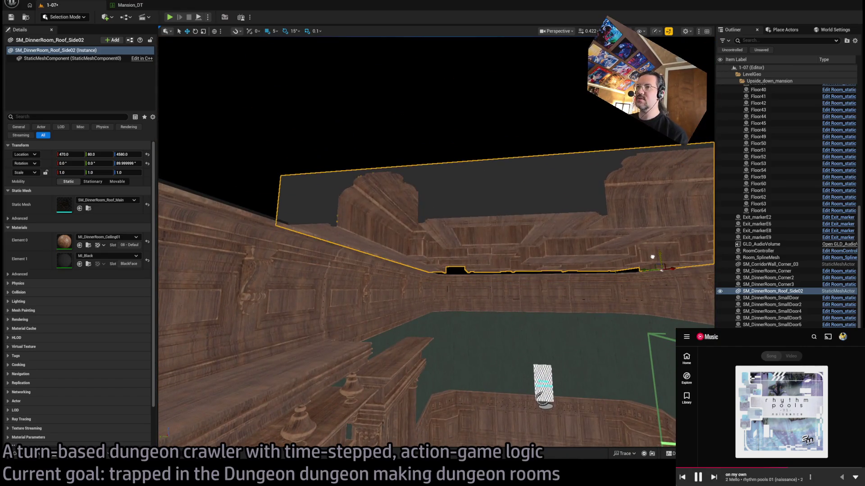
Frame the roof piece and orbit underneath it to check how it caps the walls.
{"action": "key", "text": "f"}
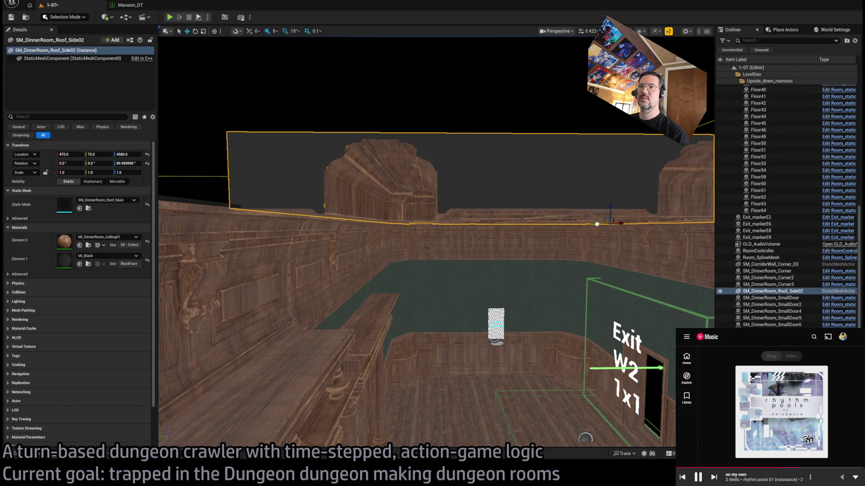
{"action": "left_click_drag", "start_coordinate": [436, 293], "coordinate": [473, 293]}
{"action": "left_click_drag", "start_coordinate": [568, 445], "coordinate": [564, 347]}
{"action": "key", "text": "f"}
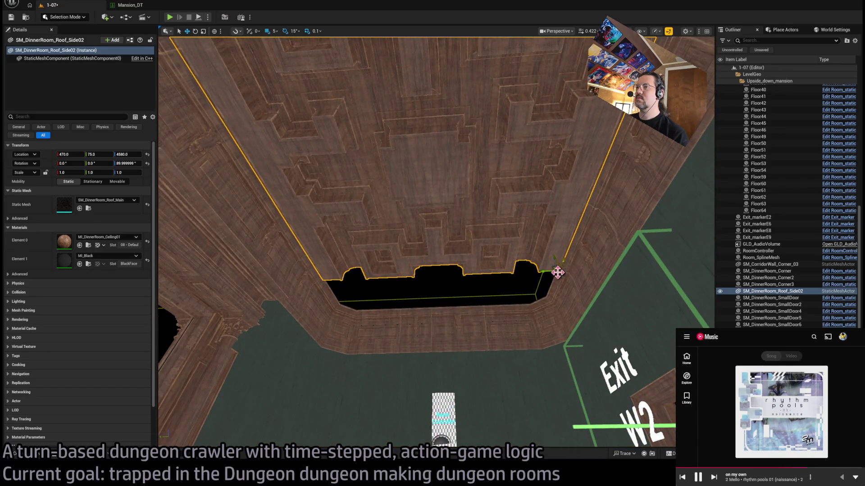
{"action": "left_click_drag", "start_coordinate": [557, 272], "coordinate": [561, 302]}
Rename the roof actor to SM_DinnerRoom_Roof and duplicate it, toggling with undo/redo.
{"action": "left_click", "coordinate": [773, 292]}
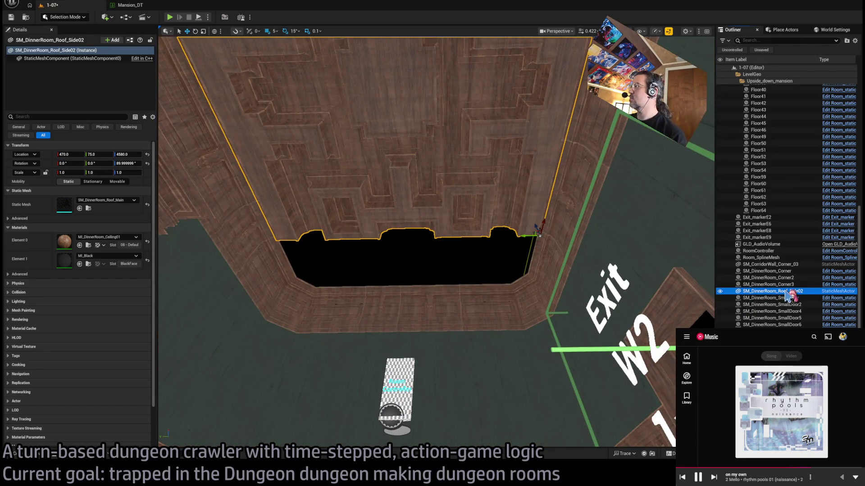
{"action": "left_click", "coordinate": [789, 291]}
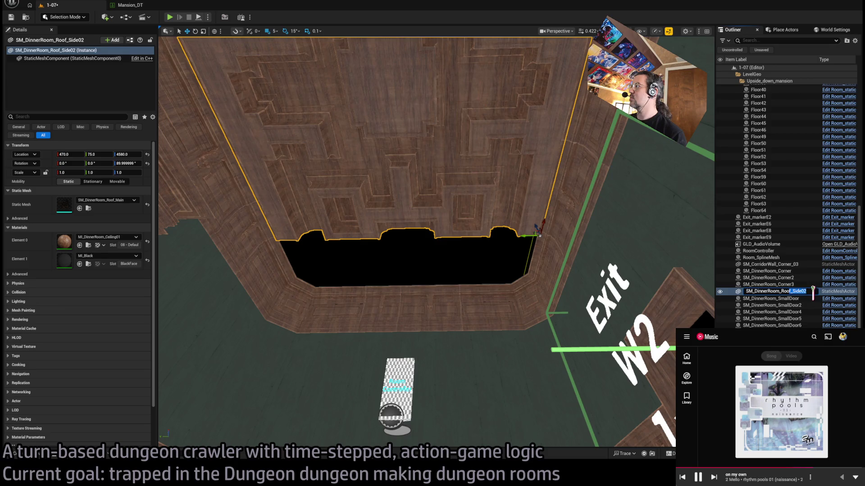
{"action": "key", "text": "BackSpace"}
{"action": "key", "text": "Return"}
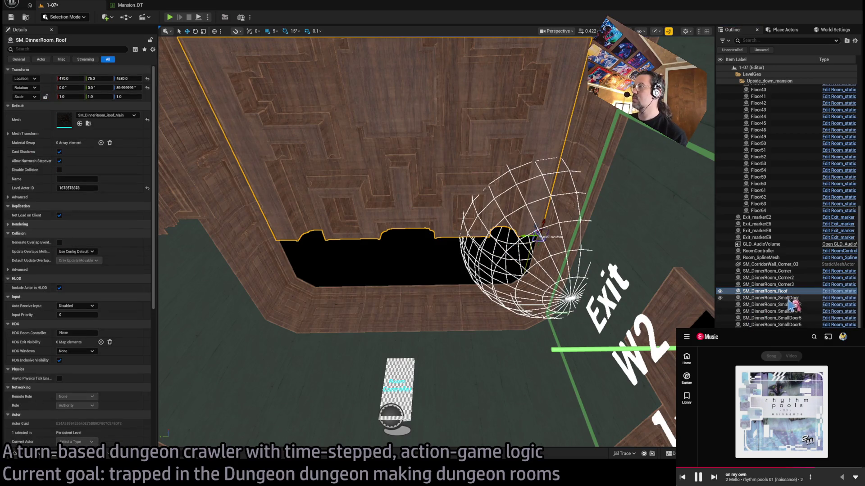
{"action": "left_click", "coordinate": [786, 292]}
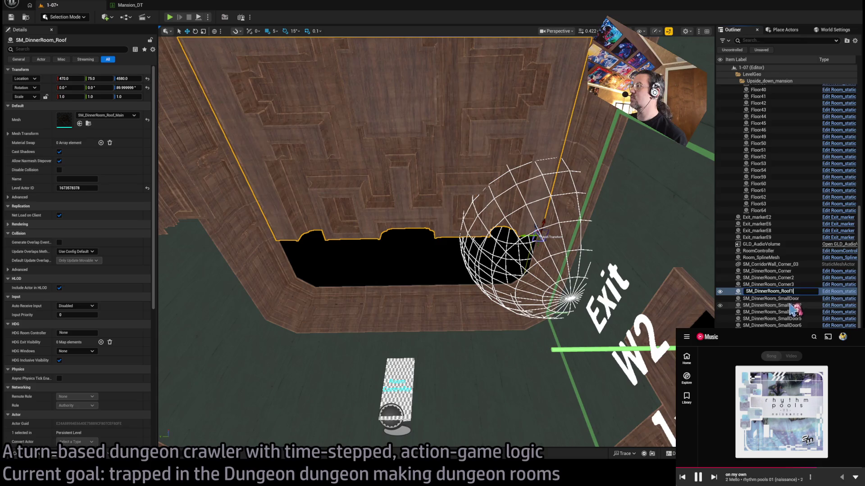
{"action": "double_click", "coordinate": [791, 292]}
{"action": "key", "text": "ctrl+z"}
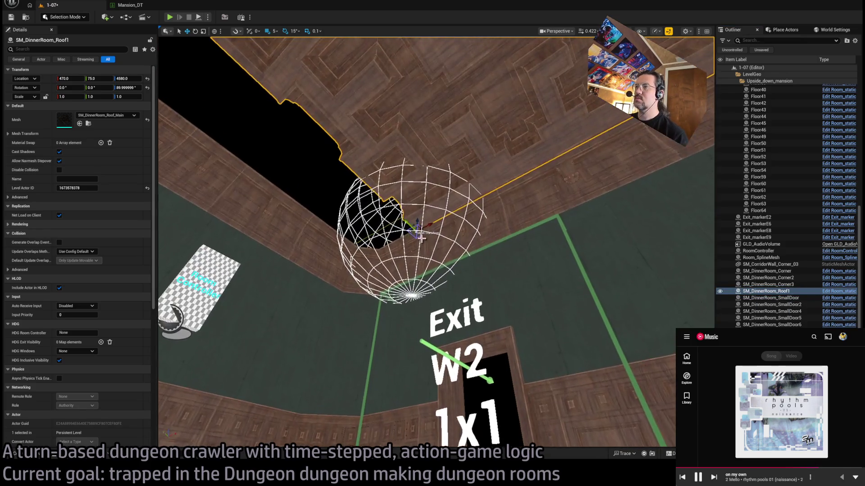
{"action": "key", "text": "ctrl+z"}
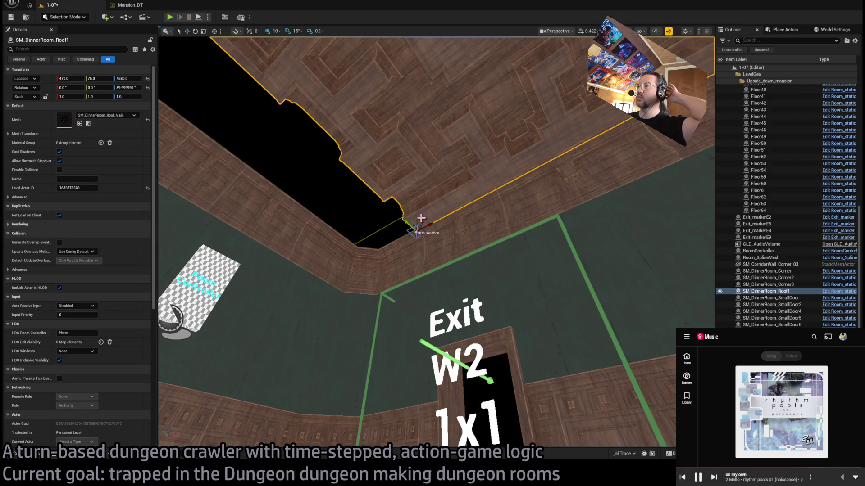
{"action": "key", "text": "ctrl+y"}
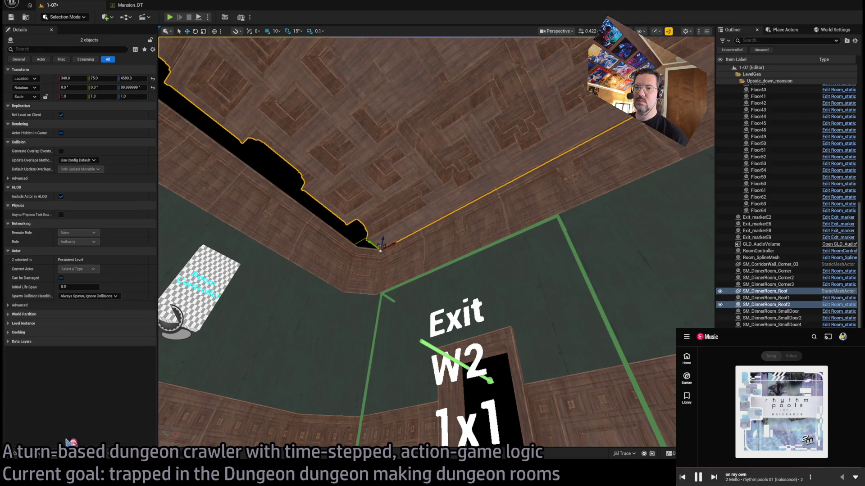
Pick the Roof_Side02 asset, then delete SM_DinnerRoom_Roof2 and SM_DinnerRoom_Roof, keeping Roof1.
{"action": "left_click", "coordinate": [43, 457]}
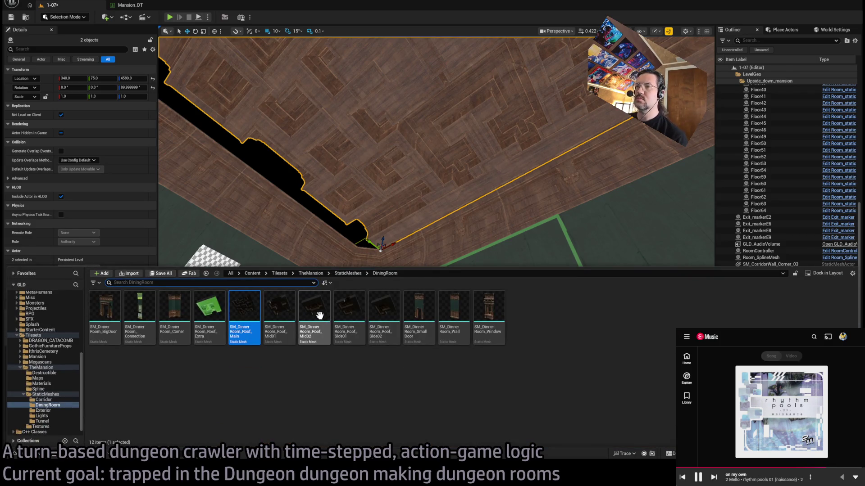
{"action": "left_click", "coordinate": [393, 304]}
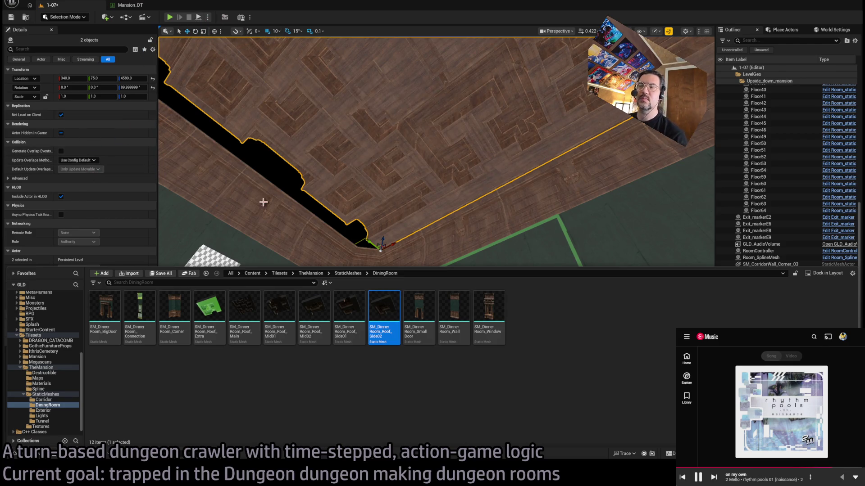
{"action": "key", "text": "ctrl+space"}
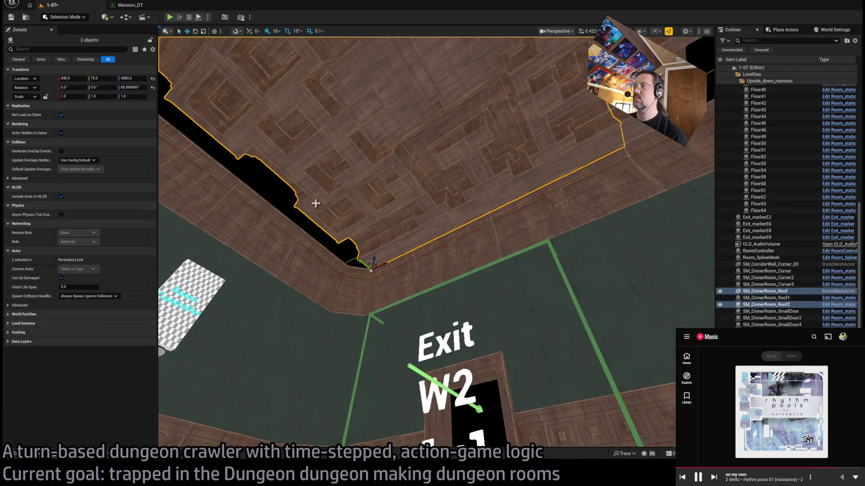
{"action": "left_click", "coordinate": [764, 291]}
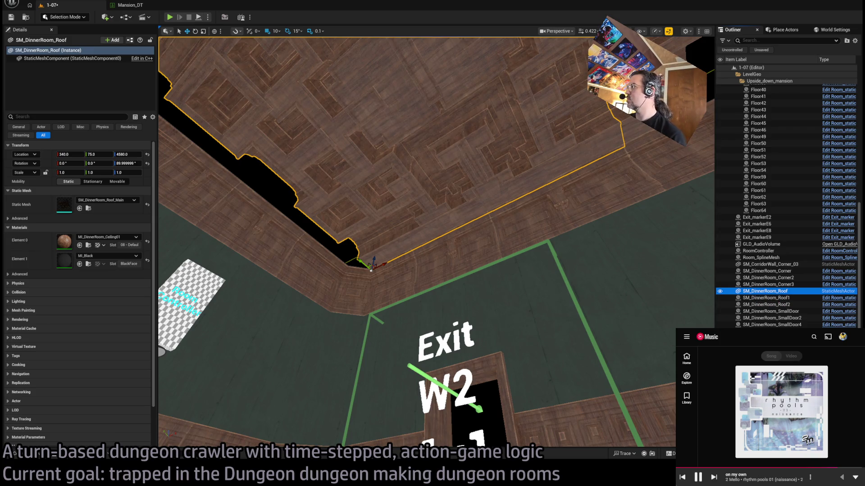
{"action": "left_click", "coordinate": [785, 305]}
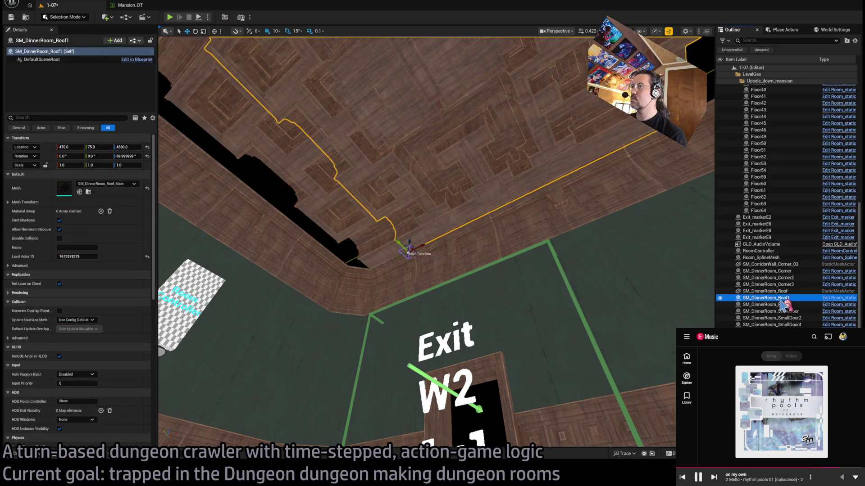
{"action": "key", "text": "Delete"}
{"action": "left_click", "coordinate": [775, 291]}
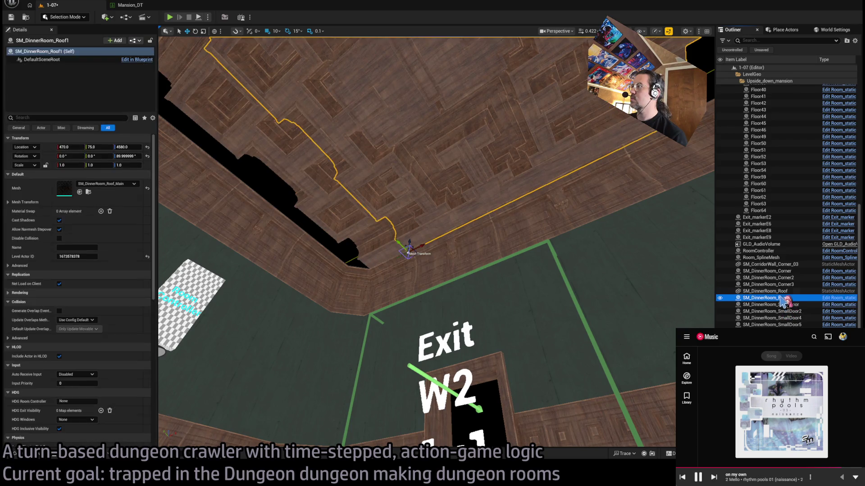
{"action": "key", "text": "Delete"}
{"action": "left_click", "coordinate": [783, 292]}
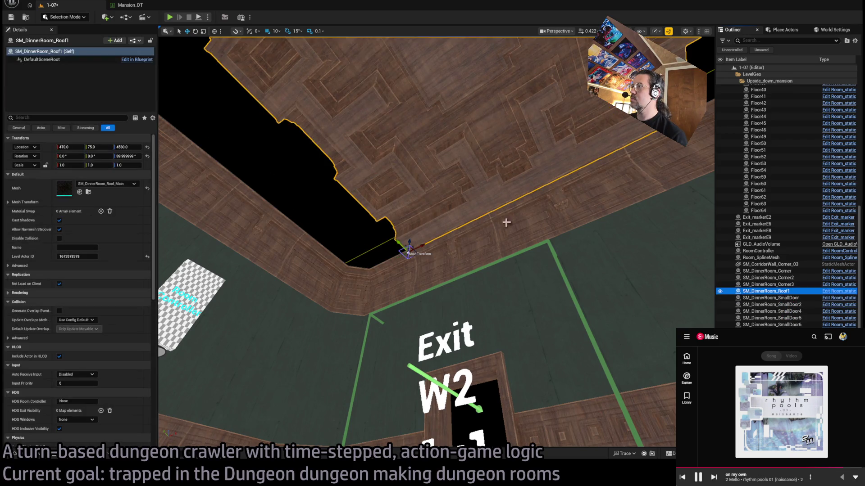
Copy the roof piece to X 250 and try Roof_Side02, Roof_Side01 and Roof_Mid02 meshes on it.
{"action": "left_click_drag", "start_coordinate": [422, 247], "coordinate": [367, 272]}
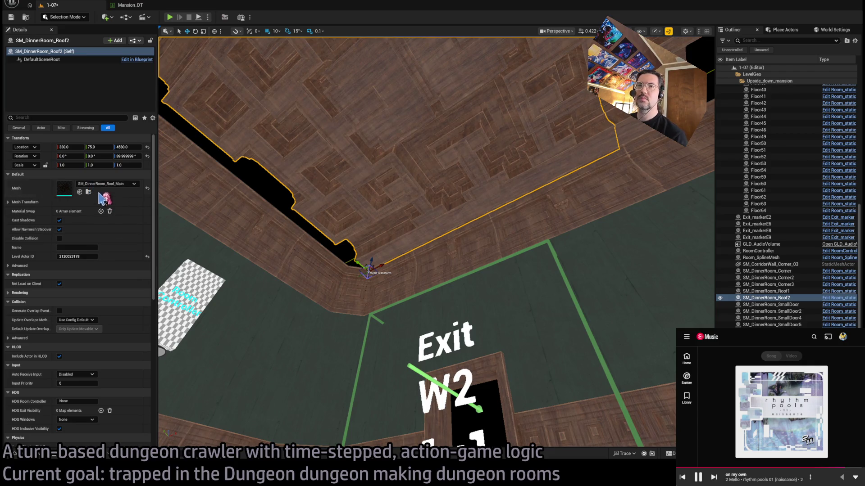
{"action": "left_click", "coordinate": [79, 192]}
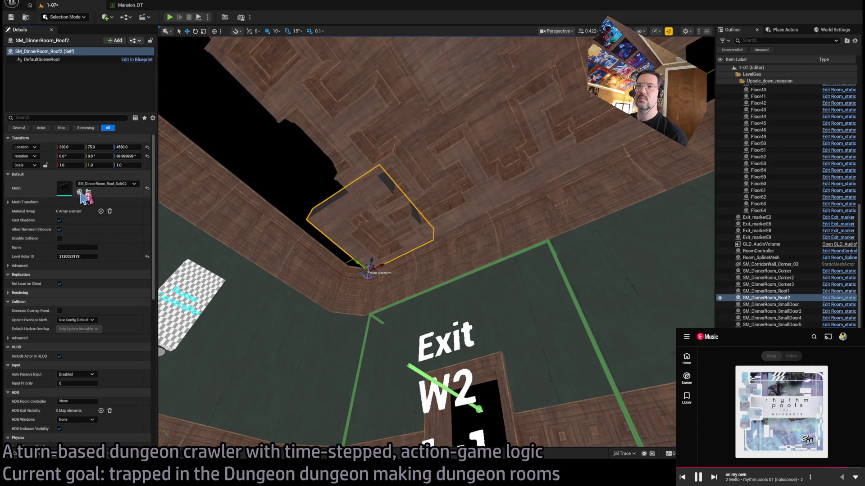
{"action": "scroll", "coordinate": [402, 275], "scroll_direction": "up", "scroll_amount": 4}
{"action": "mouse_move", "coordinate": [402, 275]}
{"action": "left_mouse_down"}
{"action": "mouse_move", "coordinate": [341, 291]}
{"action": "mouse_move", "coordinate": [361, 293]}
{"action": "mouse_move", "coordinate": [365, 278]}
{"action": "left_mouse_up"}
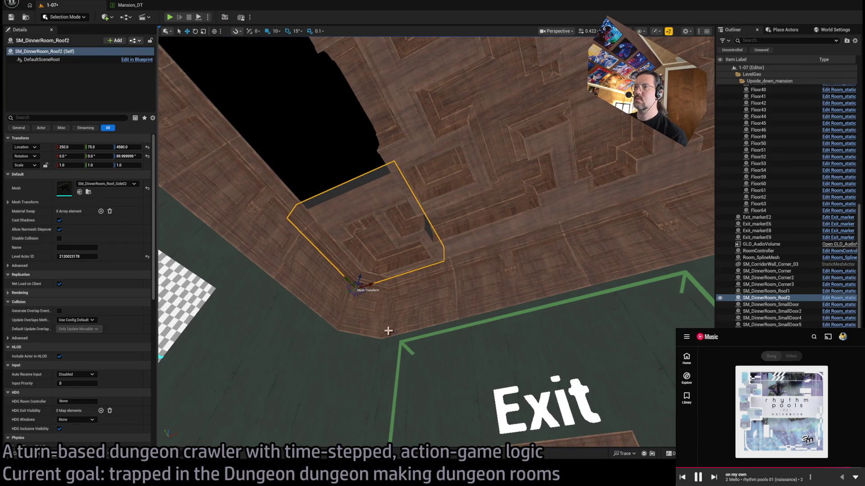
{"action": "key", "text": "ctrl+space"}
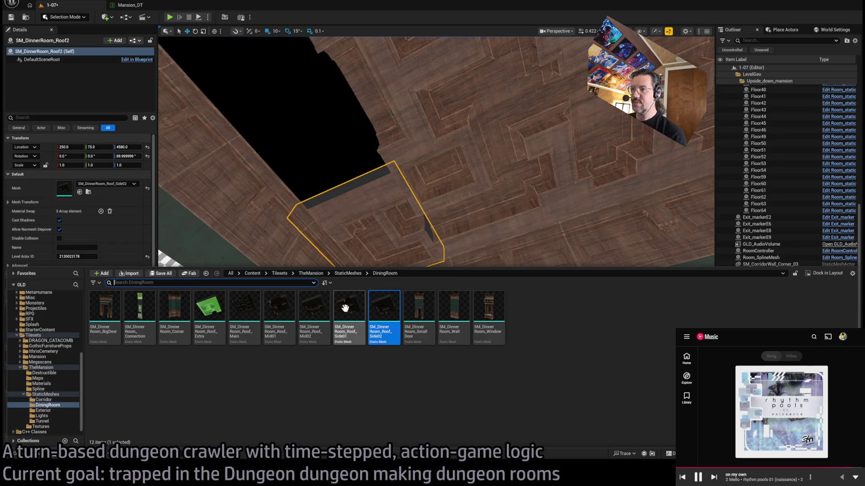
{"action": "left_click", "coordinate": [337, 319]}
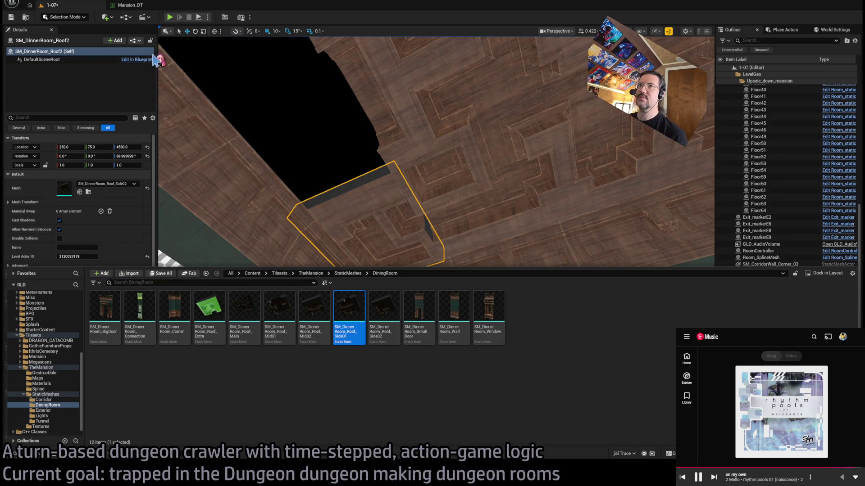
{"action": "left_click", "coordinate": [80, 192]}
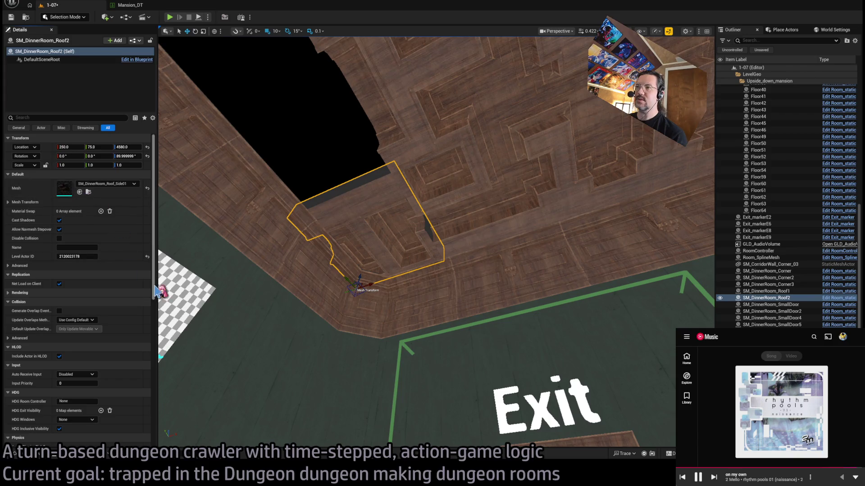
{"action": "key", "text": "ctrl+space"}
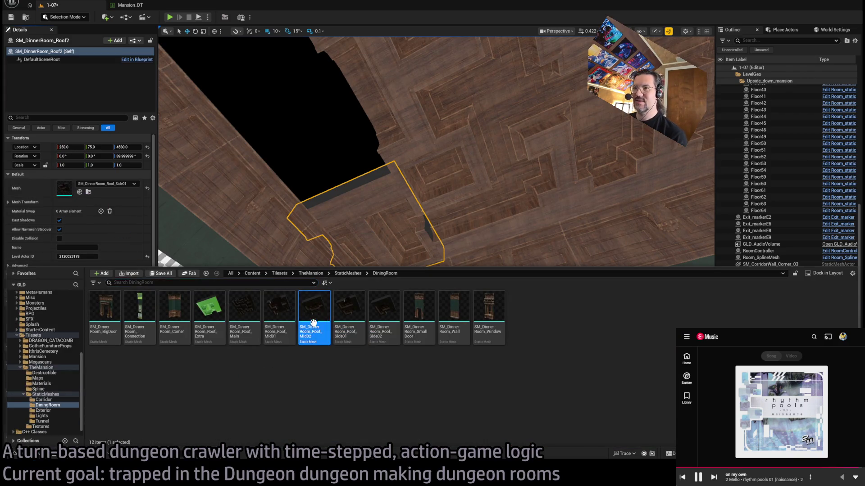
{"action": "key", "text": "Left"}
{"action": "left_click", "coordinate": [80, 191]}
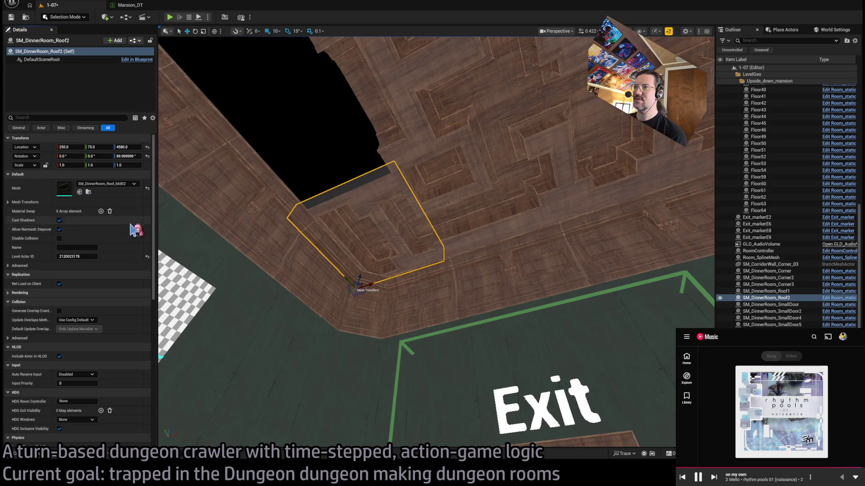
{"action": "scroll", "coordinate": [332, 257], "scroll_direction": "up", "scroll_amount": 5}
{"action": "mouse_move", "coordinate": [405, 225]}
{"action": "left_mouse_down"}
{"action": "mouse_move", "coordinate": [378, 226]}
{"action": "mouse_move", "coordinate": [378, 216]}
{"action": "left_mouse_up"}
{"action": "left_click_drag", "start_coordinate": [218, 303], "coordinate": [198, 303]}
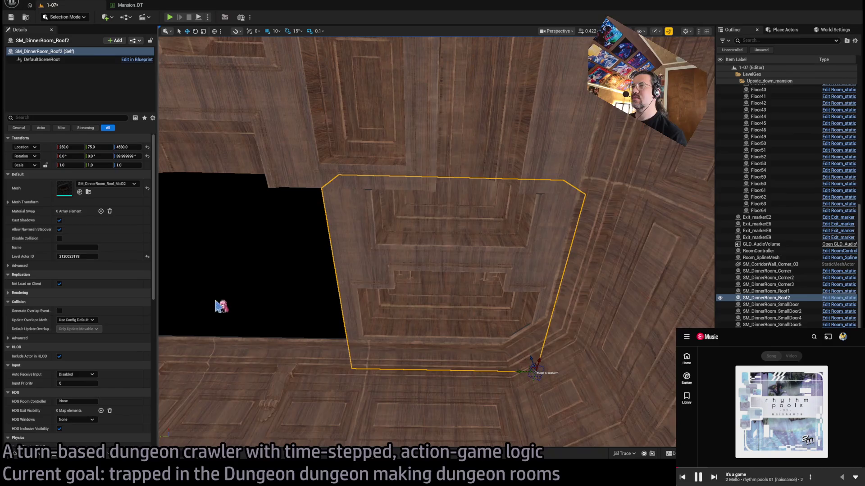
Try Roof_Mid01, then Roof_Side01 on the piece and slide it sideways into line.
{"action": "key", "text": "ctrl+space"}
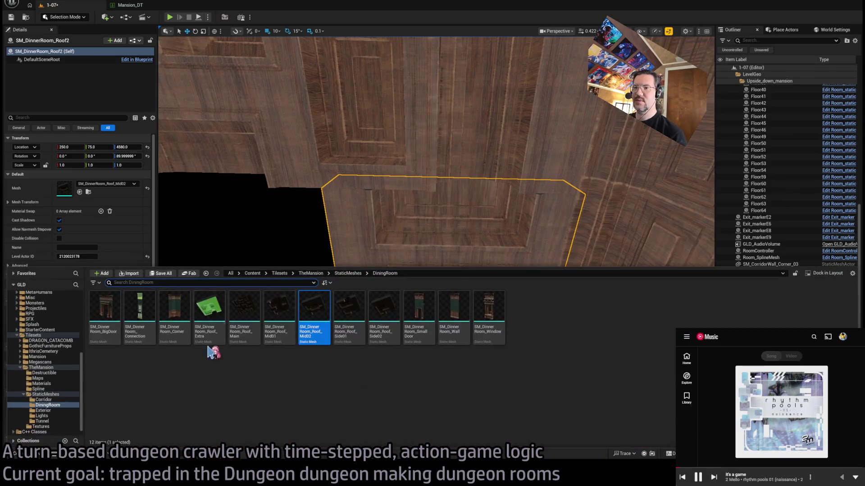
{"action": "left_click", "coordinate": [280, 311]}
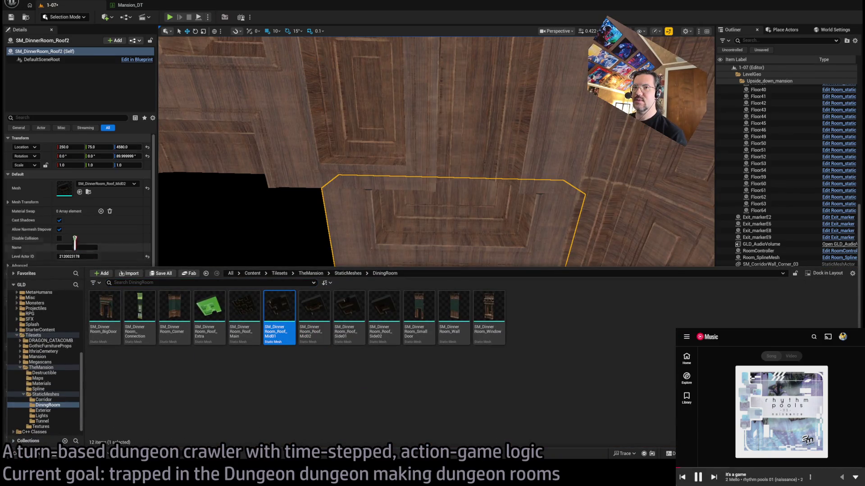
{"action": "left_click", "coordinate": [80, 191]}
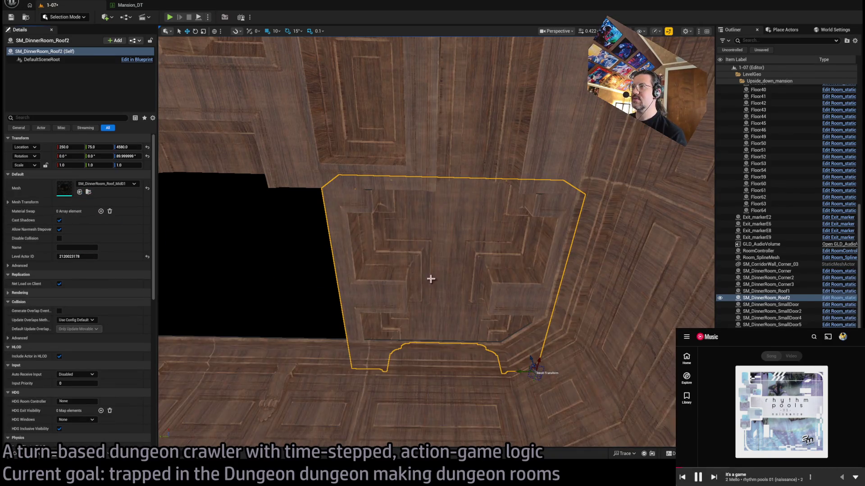
{"action": "key", "text": "ctrl+space"}
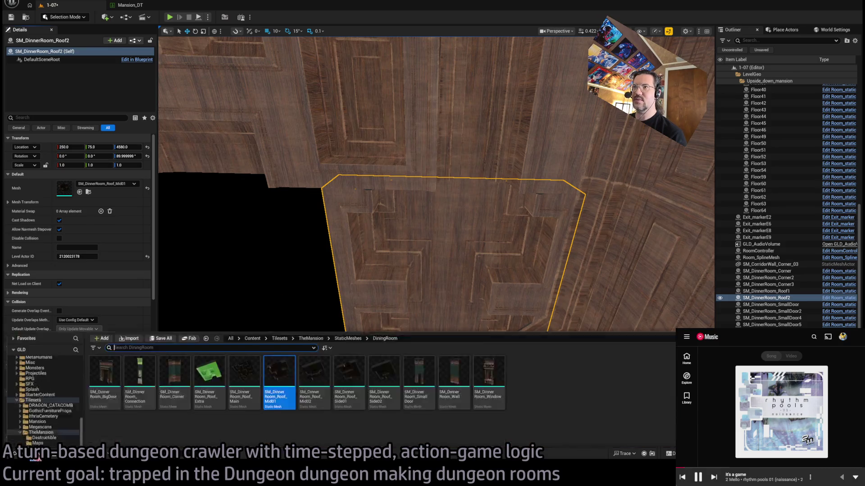
{"action": "left_click", "coordinate": [349, 311]}
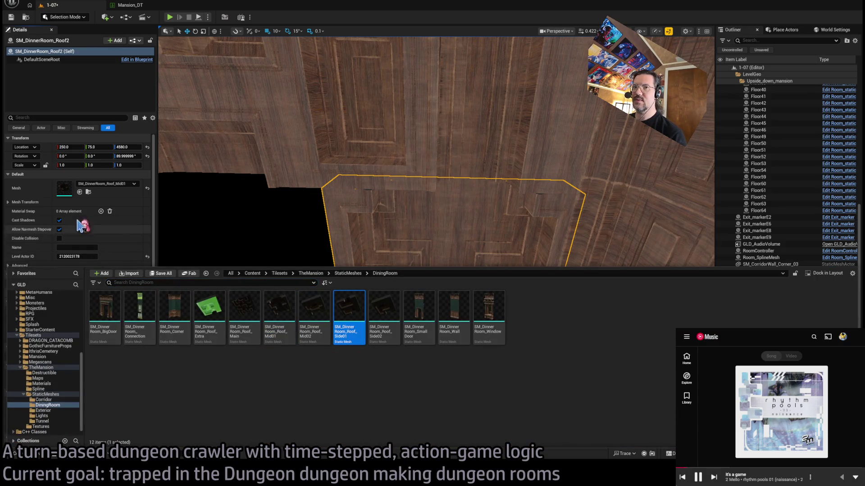
{"action": "left_click", "coordinate": [79, 192]}
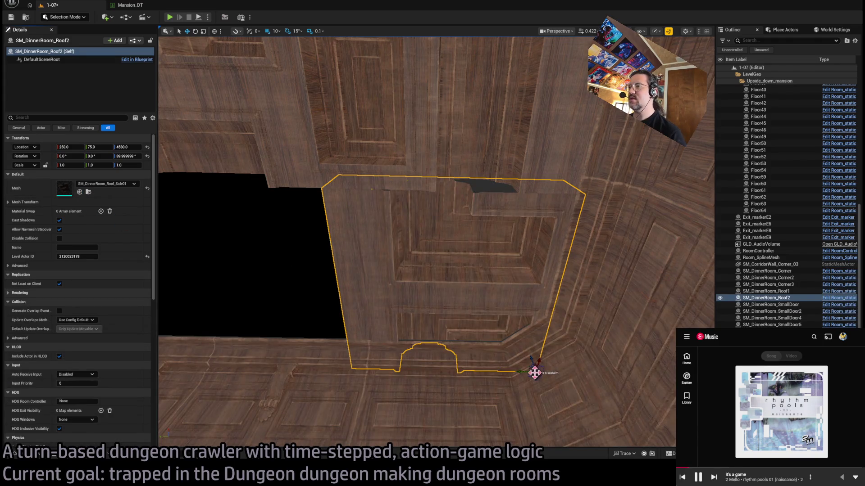
{"action": "left_click_drag", "start_coordinate": [534, 372], "coordinate": [554, 373]}
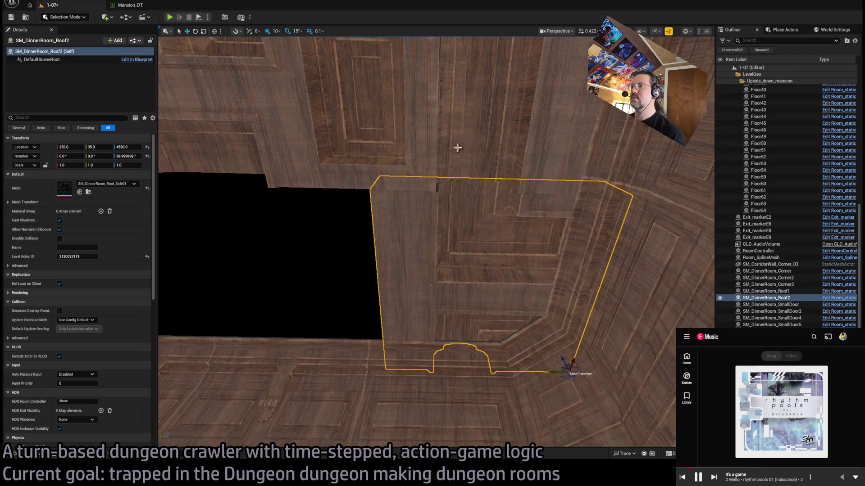
Assign Roof_Side02 to the piece and nudge it to Y 37 so its edges align.
{"action": "left_click", "coordinate": [40, 455]}
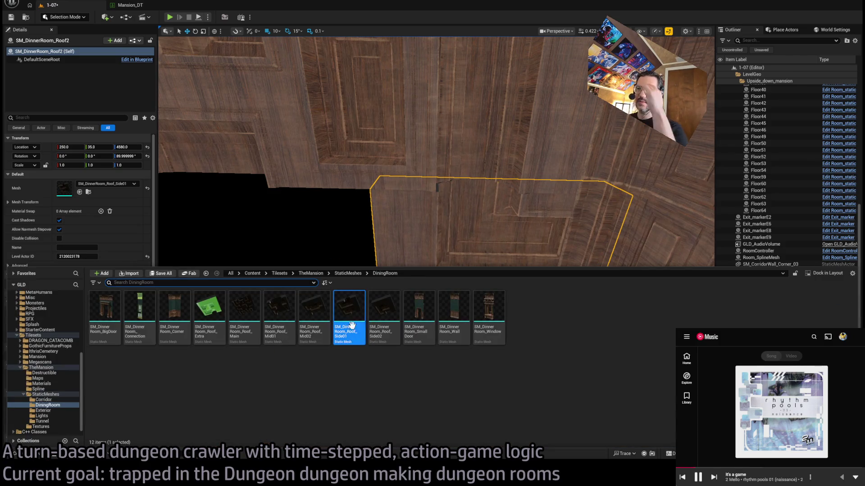
{"action": "left_click", "coordinate": [383, 310]}
{"action": "left_click", "coordinate": [80, 192]}
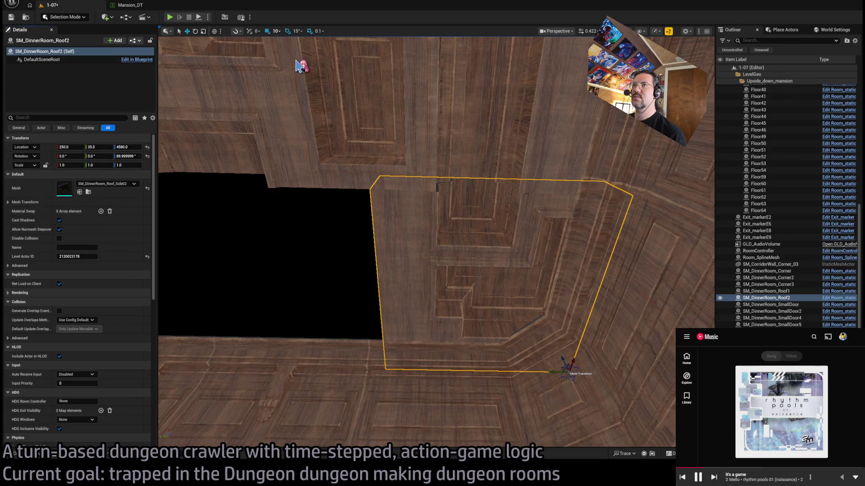
{"action": "left_click_drag", "start_coordinate": [559, 373], "coordinate": [554, 373]}
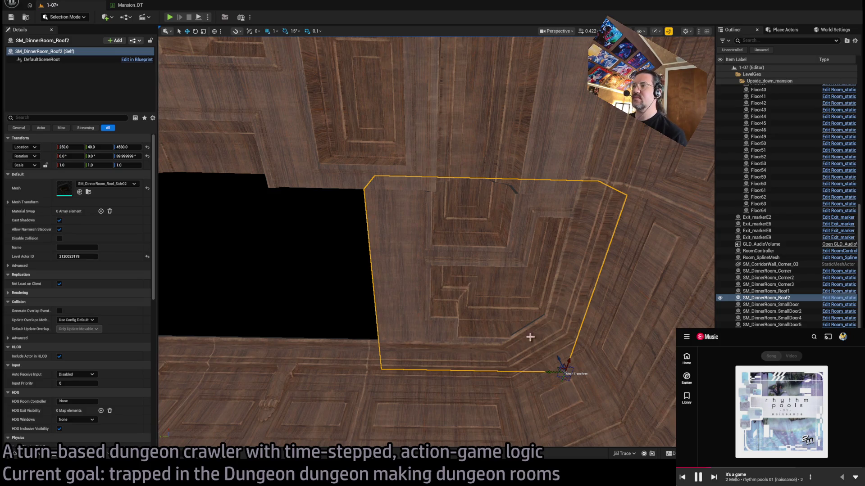
{"action": "left_click_drag", "start_coordinate": [548, 371], "coordinate": [551, 371]}
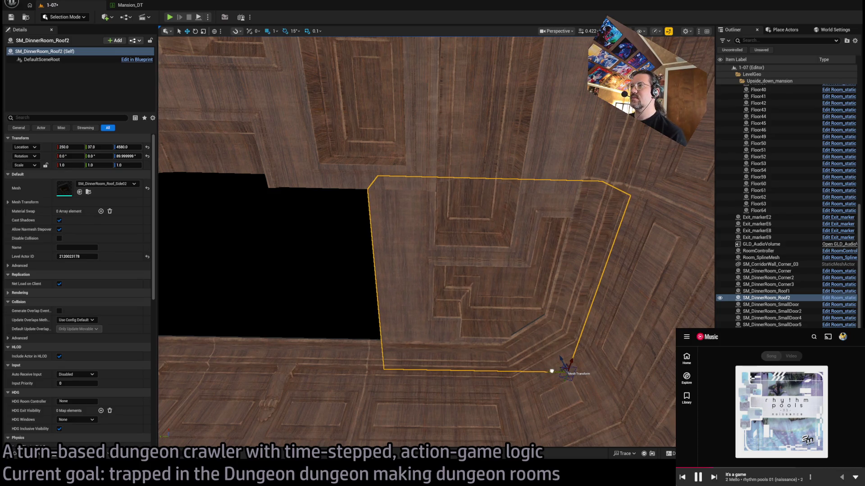
{"action": "scroll", "coordinate": [551, 371], "scroll_direction": "up", "scroll_amount": 5}
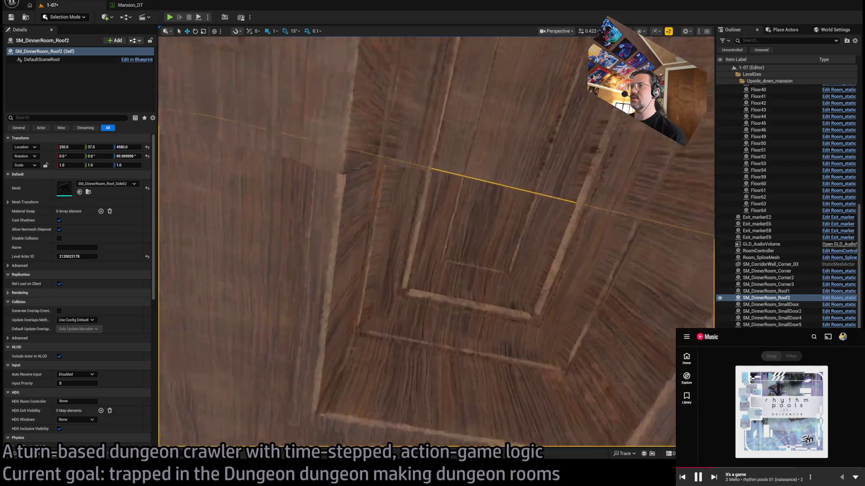
{"action": "scroll", "coordinate": [436, 242], "scroll_direction": "down", "scroll_amount": 5}
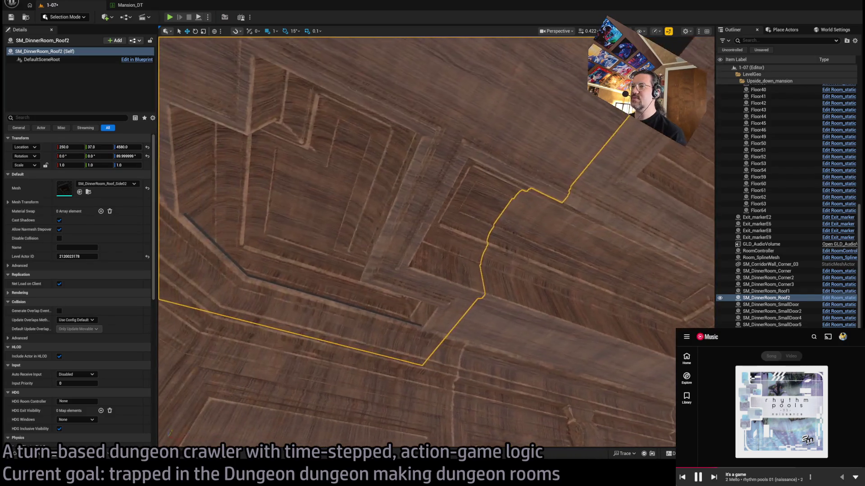
{"action": "scroll", "coordinate": [436, 242], "scroll_direction": "down", "scroll_amount": 8}
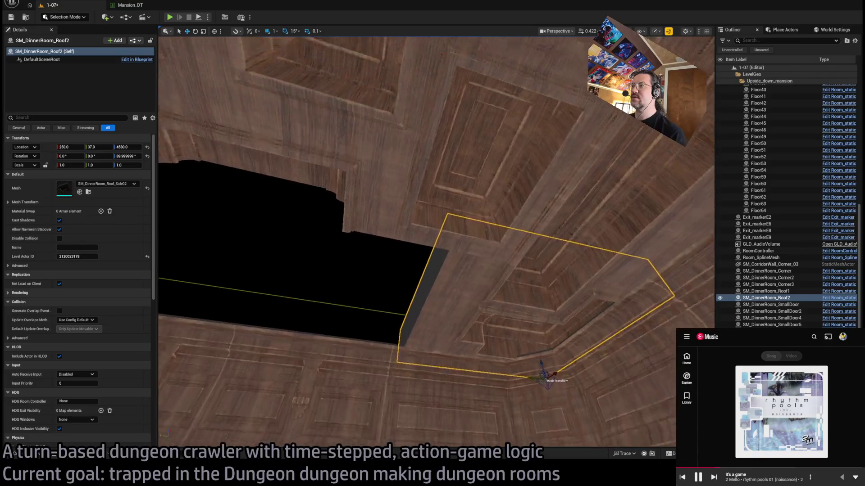
{"action": "scroll", "coordinate": [509, 299], "scroll_direction": "down", "scroll_amount": 10}
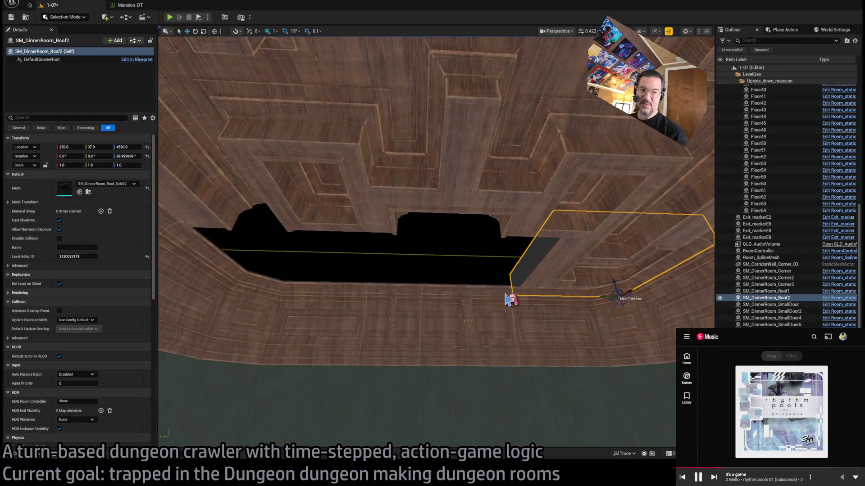
{"action": "left_click", "coordinate": [27, 454]}
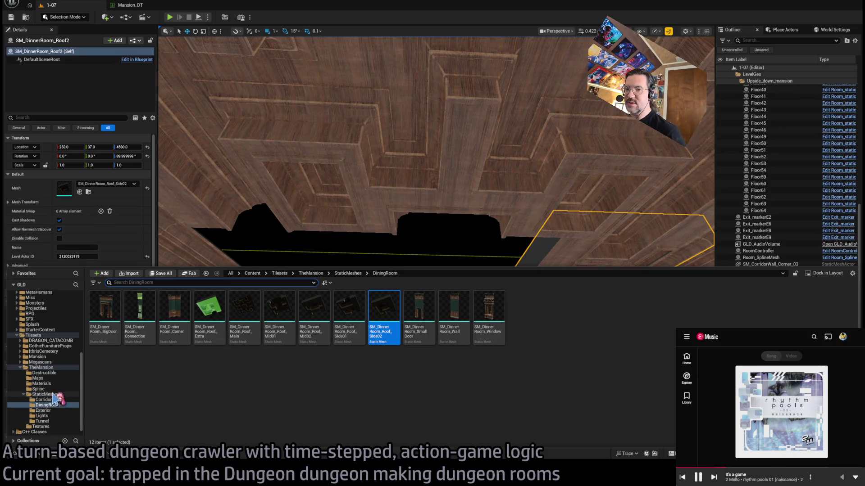
{"action": "left_click", "coordinate": [38, 378]}
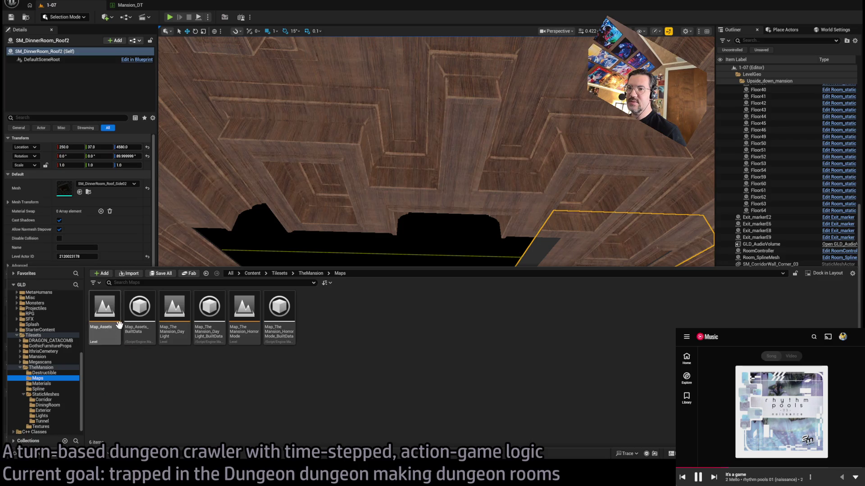
{"action": "left_click", "coordinate": [174, 310]}
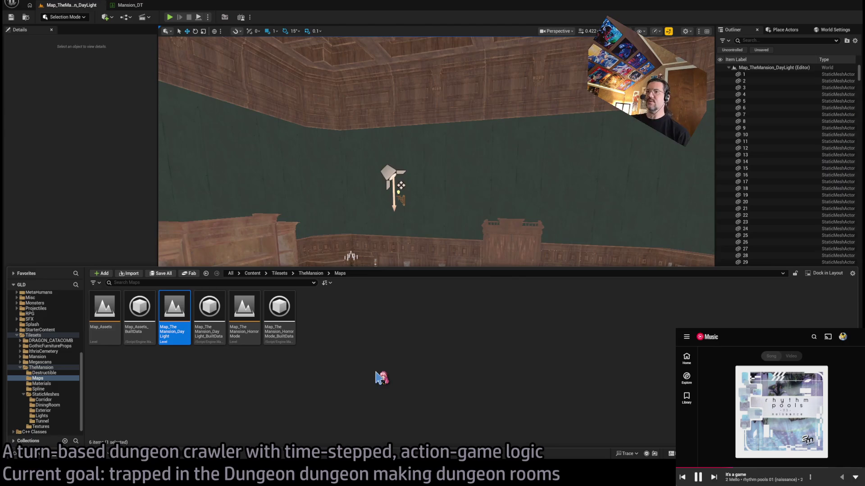
{"action": "mouse_move", "coordinate": [218, 376]}
{"action": "left_mouse_down"}
{"action": "mouse_move", "coordinate": [338, 292]}
{"action": "mouse_move", "coordinate": [450, 236]}
{"action": "mouse_move", "coordinate": [442, 218]}
{"action": "left_mouse_up"}
{"action": "left_click", "coordinate": [425, 250]}
{"action": "mouse_move", "coordinate": [281, 230]}
{"action": "left_mouse_down"}
{"action": "mouse_move", "coordinate": [520, 256]}
{"action": "mouse_move", "coordinate": [371, 198]}
{"action": "left_mouse_up"}
{"action": "left_click", "coordinate": [521, 257]}
{"action": "left_click", "coordinate": [370, 197]}
{"action": "left_click", "coordinate": [432, 286]}
{"action": "left_click", "coordinate": [363, 222]}
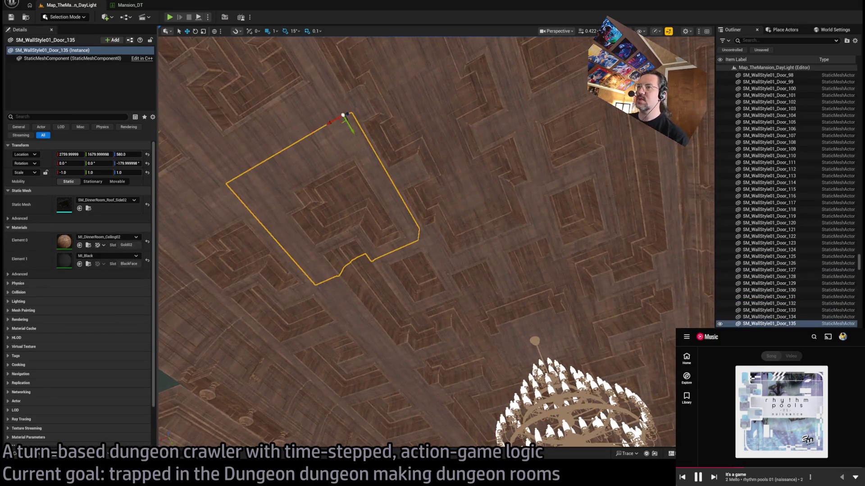
{"action": "scroll", "coordinate": [384, 275], "scroll_direction": "down", "scroll_amount": 5}
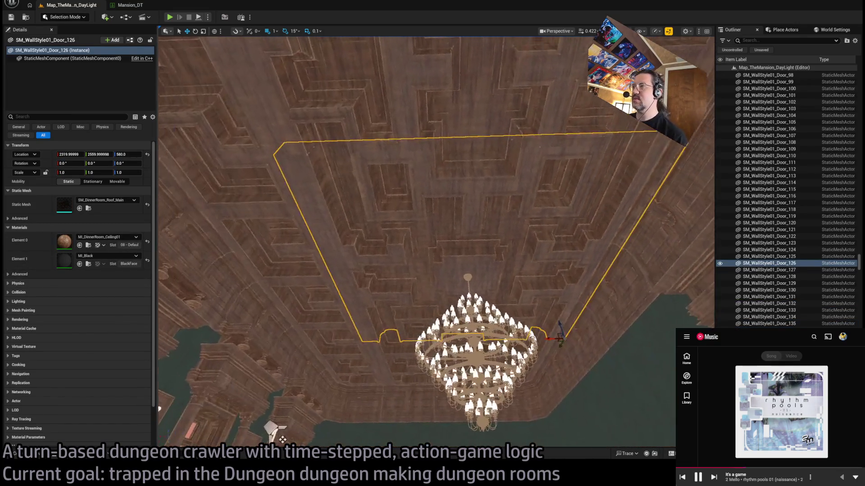
{"action": "scroll", "coordinate": [384, 275], "scroll_direction": "up", "scroll_amount": 5}
{"action": "left_click_drag", "start_coordinate": [420, 239], "coordinate": [386, 128]}
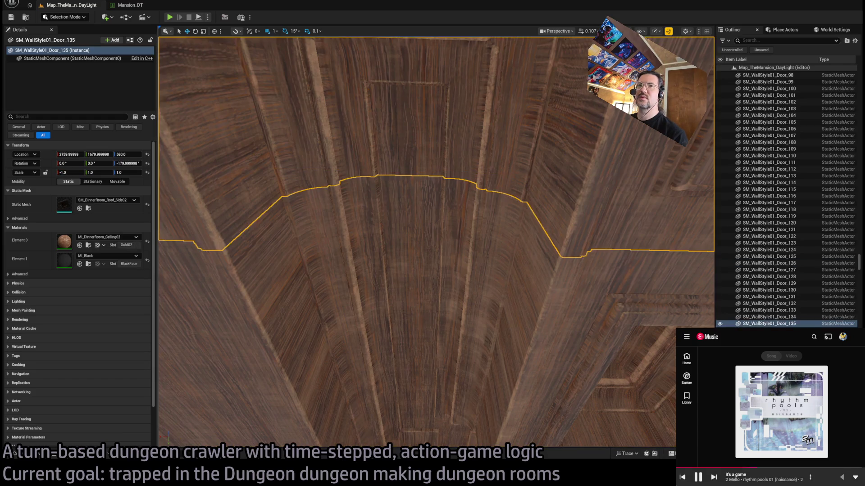
{"action": "left_click", "coordinate": [549, 195]}
{"action": "key", "text": "ctrl+z"}
{"action": "key", "text": "f"}
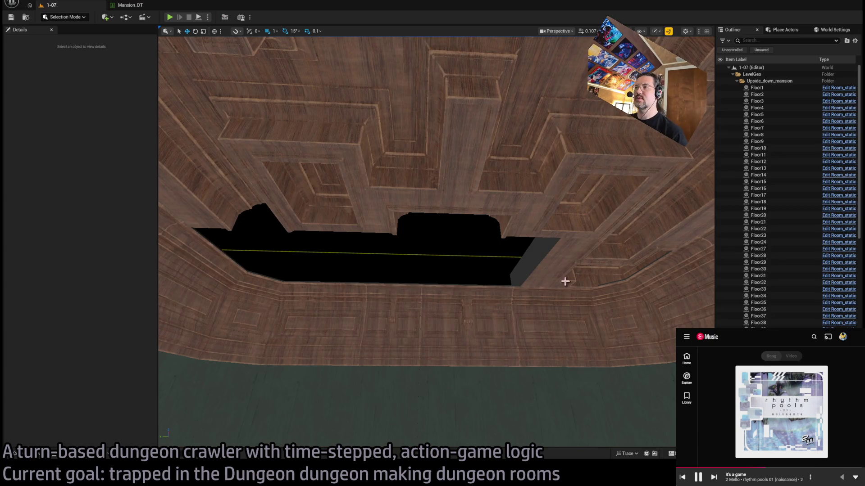
Select and frame the second roof piece, looking up at it beside the first piece.
{"action": "left_click", "coordinate": [565, 281]}
{"action": "key", "text": "f"}
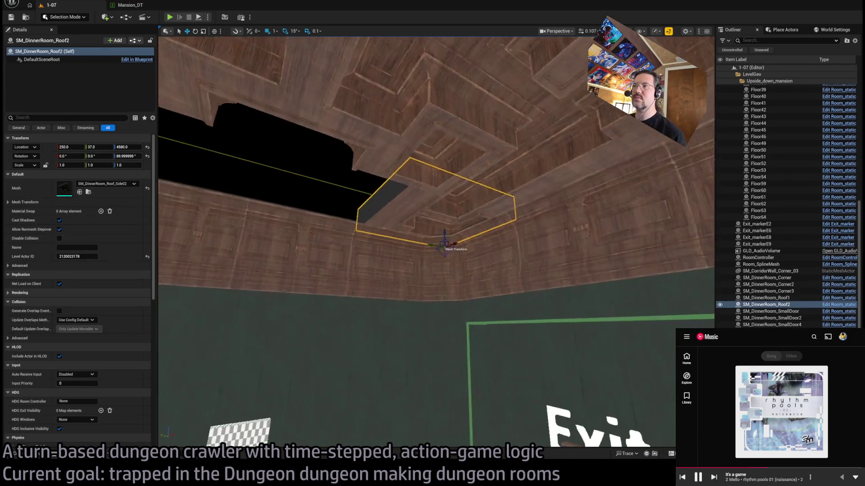
{"action": "left_click_drag", "start_coordinate": [451, 131], "coordinate": [327, 120]}
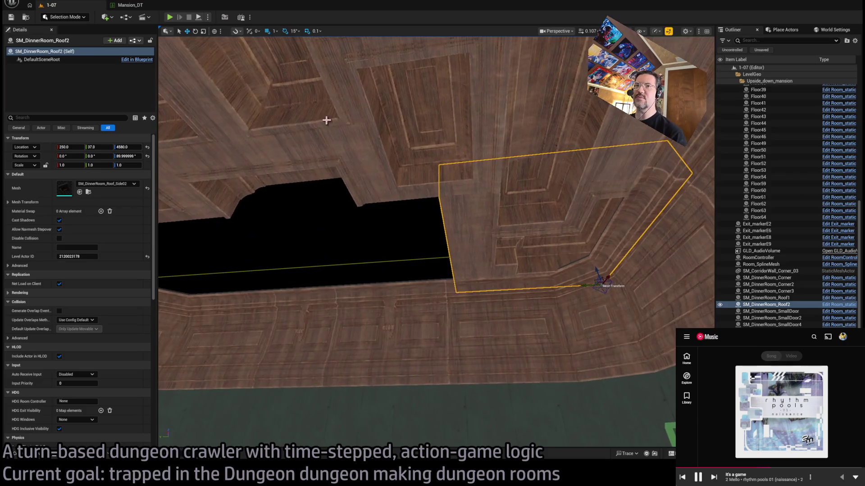
{"action": "left_click", "coordinate": [407, 124]}
{"action": "left_click", "coordinate": [468, 208]}
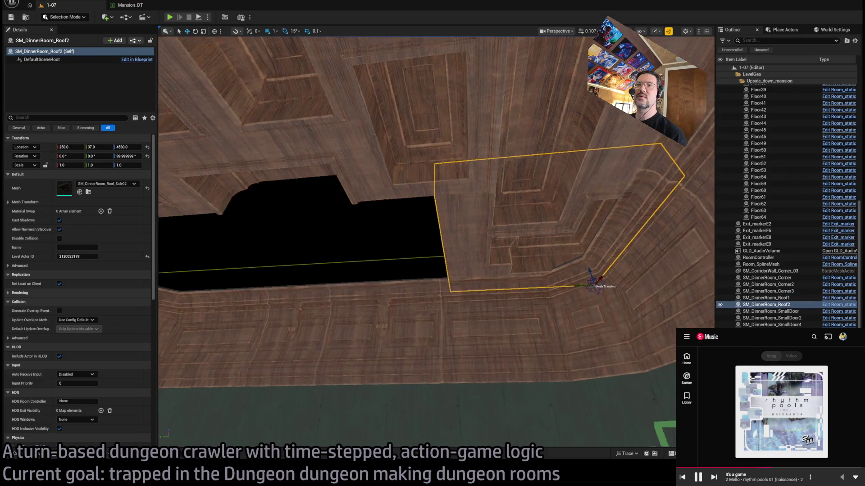
{"action": "mouse_move", "coordinate": [469, 208]}
{"action": "left_mouse_down"}
{"action": "mouse_move", "coordinate": [328, 293]}
{"action": "mouse_move", "coordinate": [376, 294]}
{"action": "mouse_move", "coordinate": [357, 303]}
{"action": "mouse_move", "coordinate": [366, 305]}
{"action": "mouse_move", "coordinate": [360, 288]}
{"action": "mouse_move", "coordinate": [342, 266]}
{"action": "mouse_move", "coordinate": [353, 151]}
{"action": "left_mouse_up"}
{"action": "type", "text": "90"}
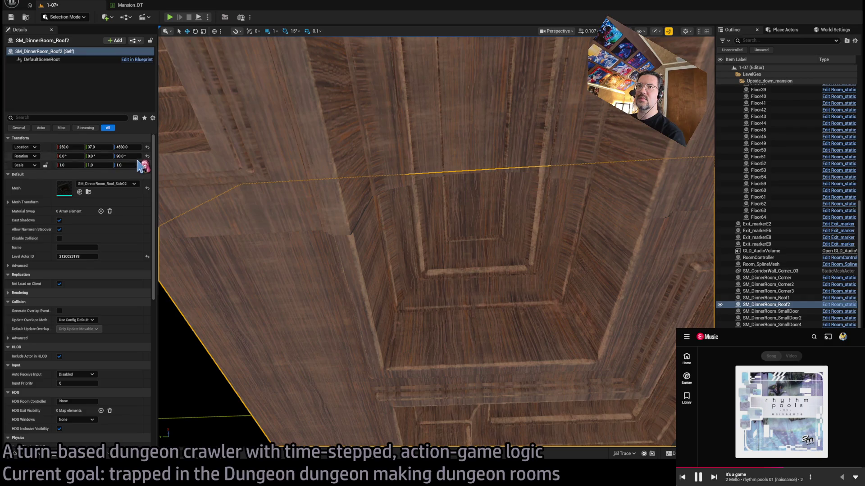
{"action": "key", "text": "ctrl+z"}
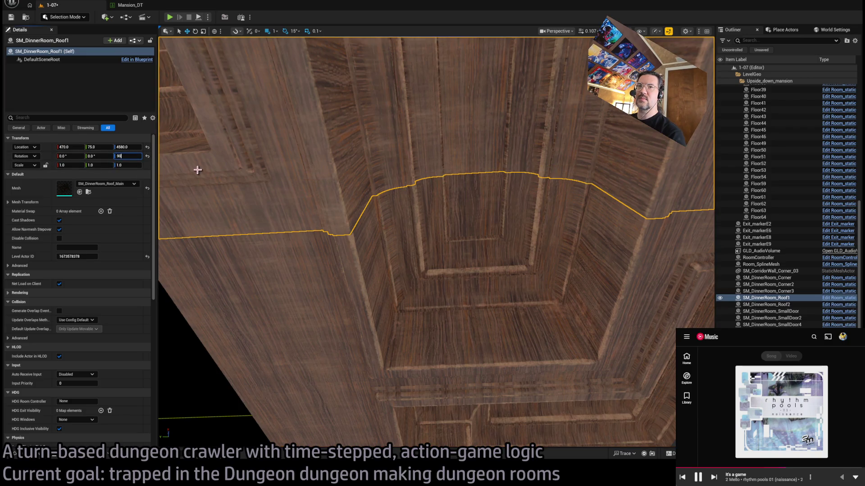
{"action": "left_click", "coordinate": [395, 286]}
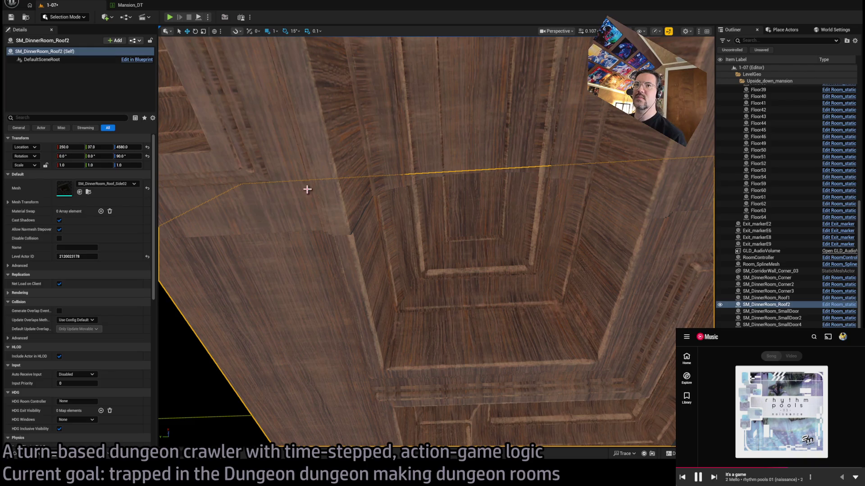
{"action": "left_click_drag", "start_coordinate": [281, 202], "coordinate": [429, 206]}
Toggle undo/redo repeatedly to compare the two roof pieces, ending on the second.
{"action": "key", "text": "ctrl+z"}
{"action": "key", "text": "ctrl+y"}
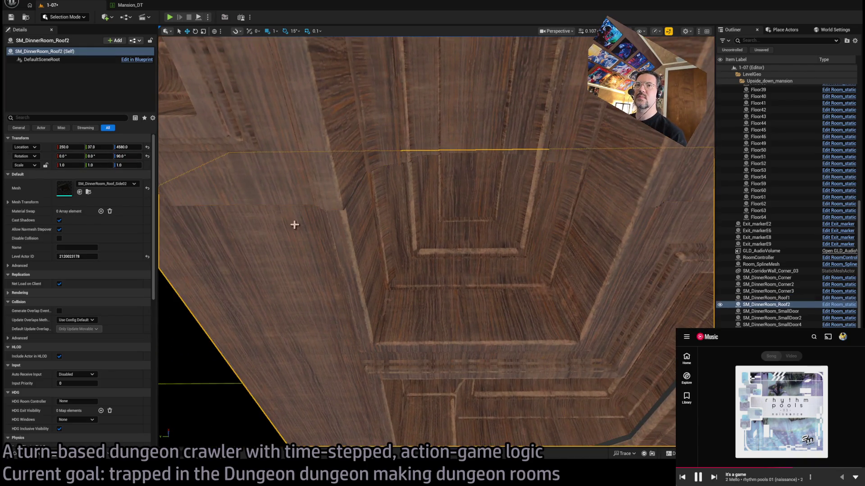
{"action": "key", "text": "ctrl+z"}
{"action": "key", "text": "ctrl+y"}
{"action": "key", "text": "ctrl+z"}
{"action": "key", "text": "ctrl+y"}
{"action": "key", "text": "ctrl+z"}
{"action": "key", "text": "ctrl+y"}
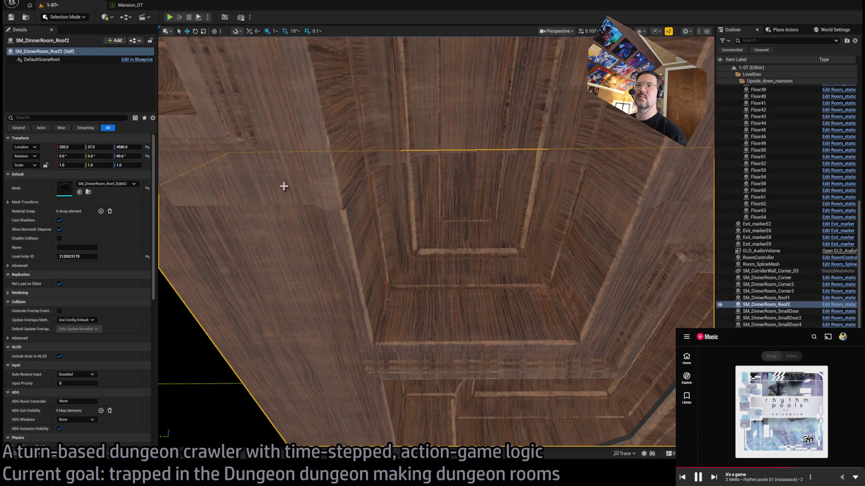
{"action": "key", "text": "ctrl+z"}
{"action": "key", "text": "ctrl+y"}
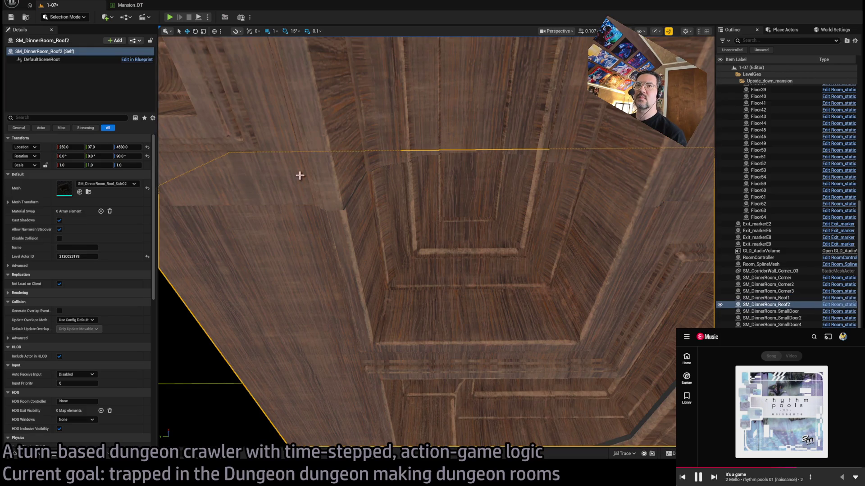
Alt-drag Roof2 along Y to create Roof3 at Y 257 beside it.
{"action": "scroll", "coordinate": [313, 257], "scroll_direction": "down", "scroll_amount": 1}
{"action": "left_click_drag", "start_coordinate": [312, 257], "coordinate": [338, 230]}
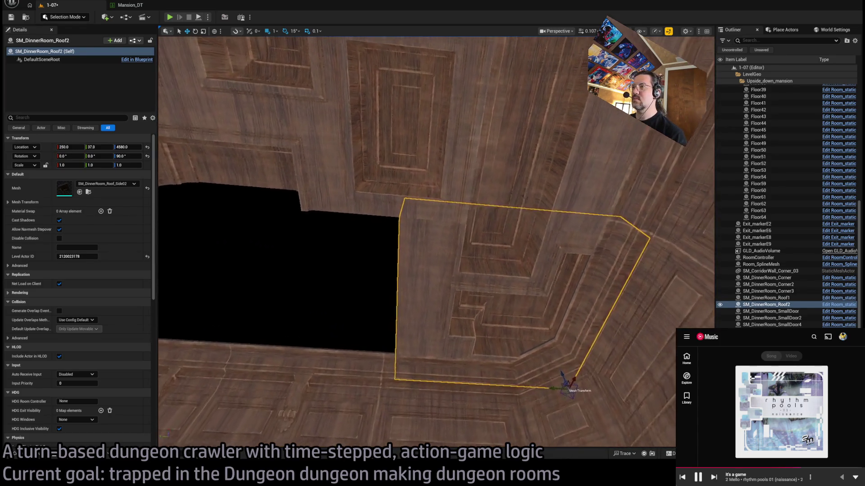
{"action": "left_click_drag", "start_coordinate": [559, 386], "coordinate": [560, 386]}
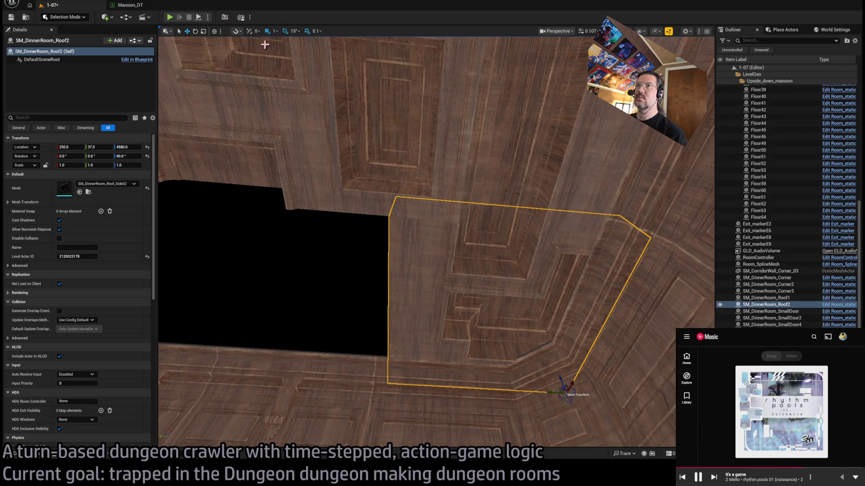
{"action": "mouse_move", "coordinate": [552, 383]}
{"action": "left_mouse_down"}
{"action": "mouse_move", "coordinate": [358, 358]}
{"action": "mouse_move", "coordinate": [411, 379]}
{"action": "mouse_move", "coordinate": [266, 333]}
{"action": "left_mouse_up"}
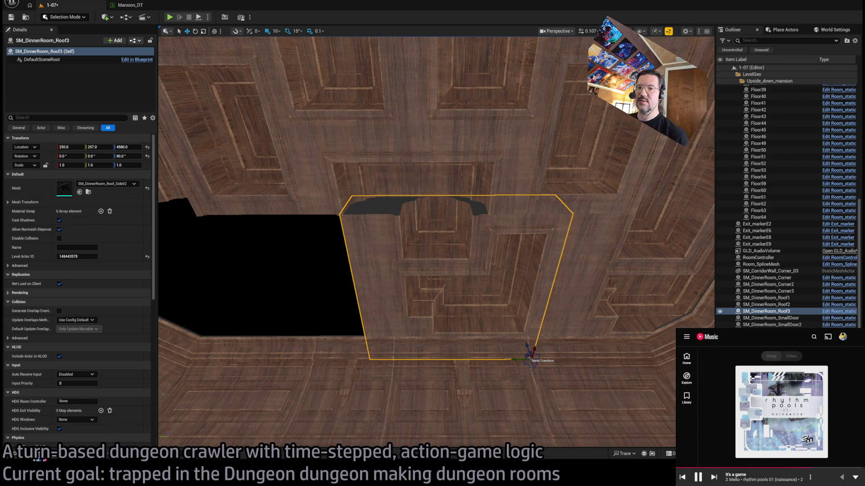
Swap Roof3's mesh to Roof_Side01, then Roof_Mid02, and nudge it to Y 297.
{"action": "left_click", "coordinate": [39, 459]}
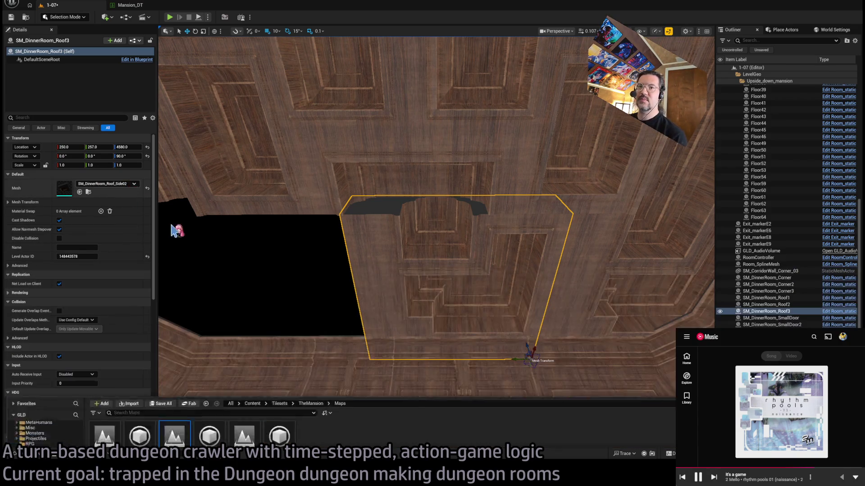
{"action": "key", "text": "ctrl+z"}
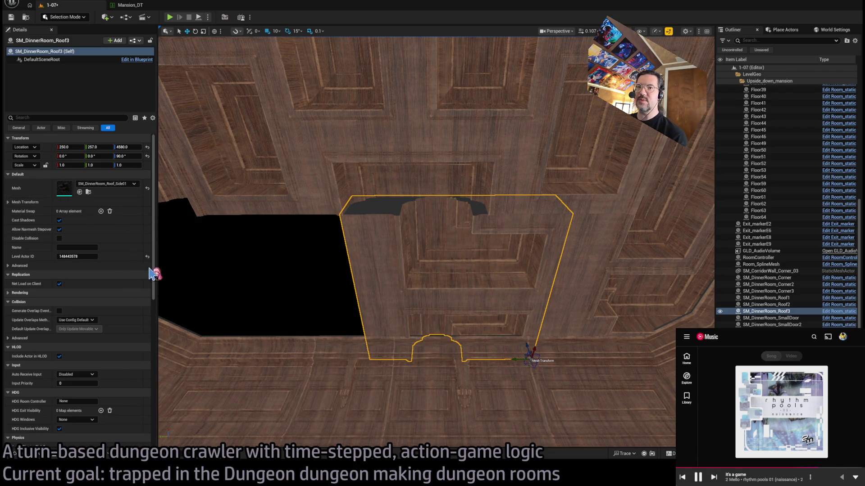
{"action": "key", "text": "ctrl+z"}
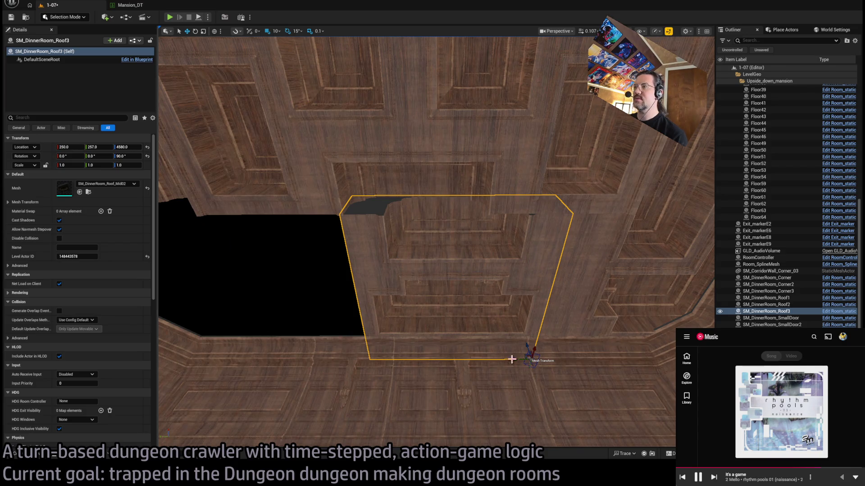
{"action": "left_click_drag", "start_coordinate": [517, 362], "coordinate": [487, 367]}
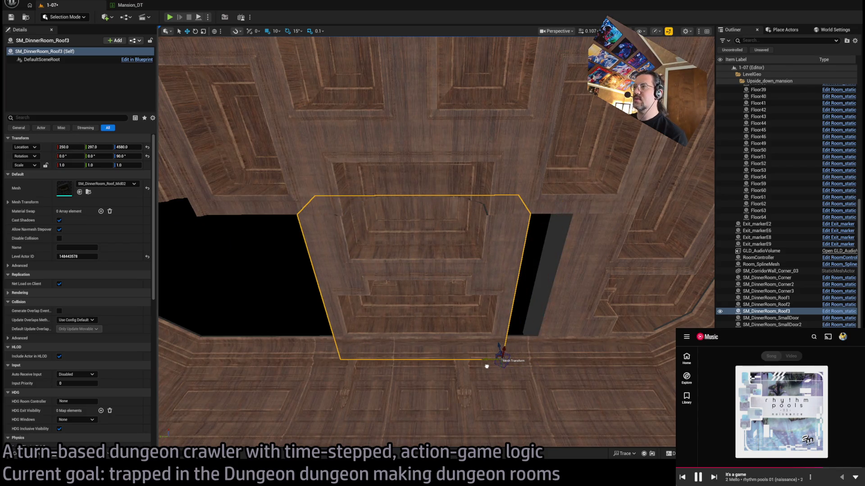
{"action": "mouse_move", "coordinate": [530, 316]}
{"action": "left_mouse_down"}
{"action": "mouse_move", "coordinate": [504, 320]}
{"action": "mouse_move", "coordinate": [541, 302]}
{"action": "left_mouse_up"}
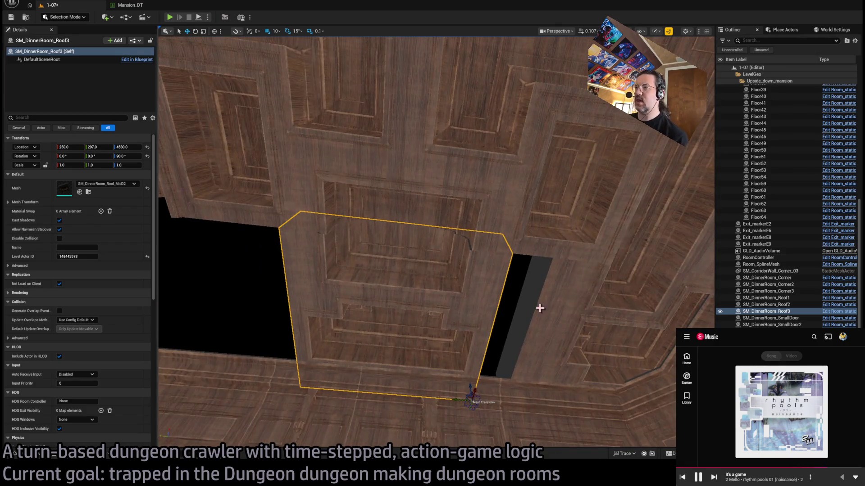
Delete both Roof2 and Roof3, leaving the ceiling opening empty.
{"action": "left_click", "coordinate": [466, 311], "text": "ctrl"}
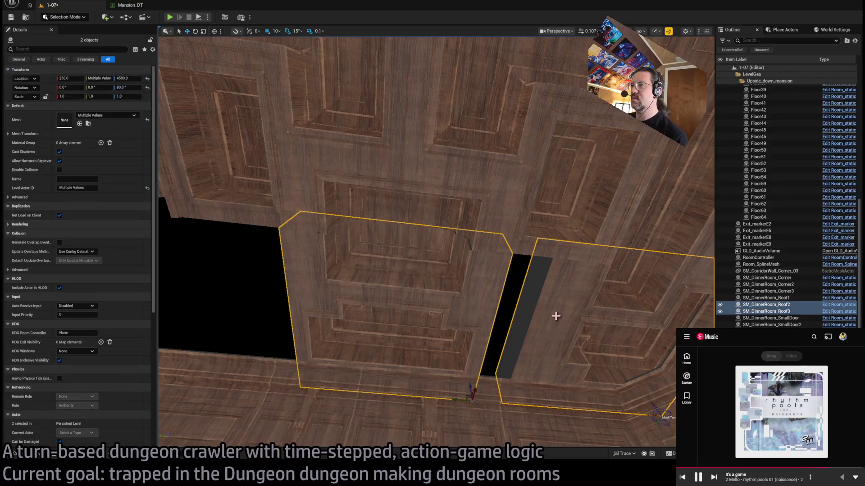
{"action": "key", "text": "Delete"}
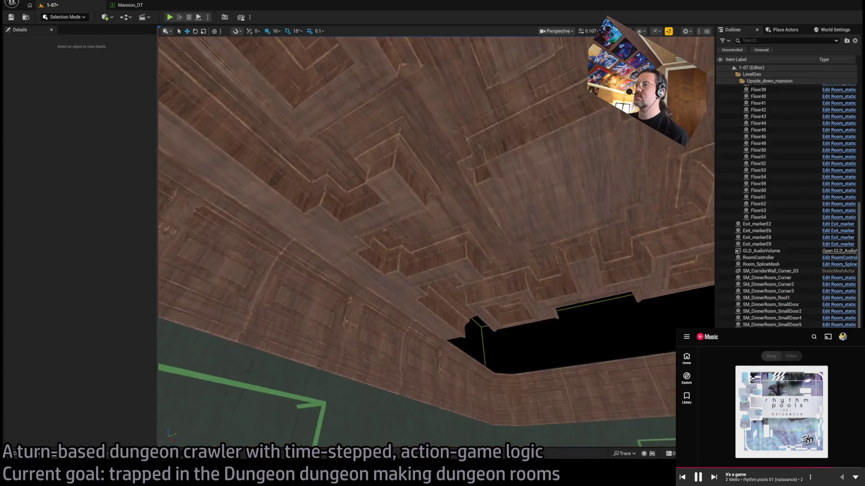
{"action": "left_click_drag", "start_coordinate": [437, 222], "coordinate": [436, 222]}
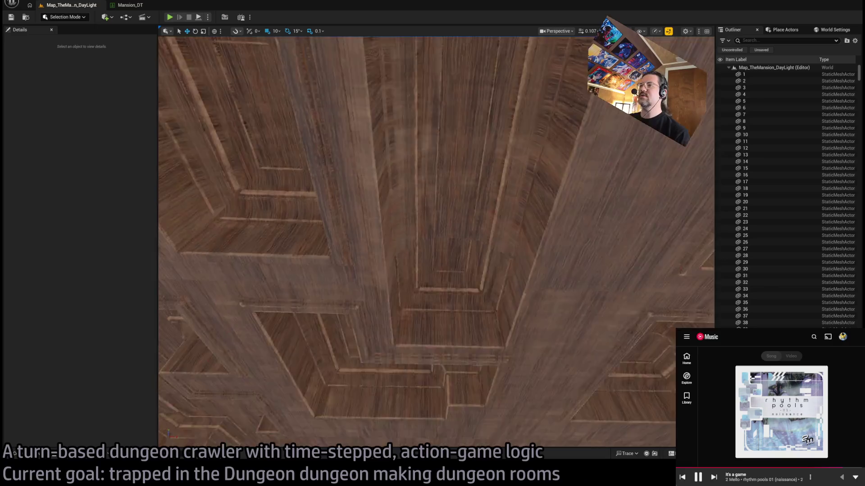
Select the ornate ceiling pieces Door_131, Door_132 and Door_135 in the mansion map and frame them.
{"action": "left_click", "coordinate": [419, 239]}
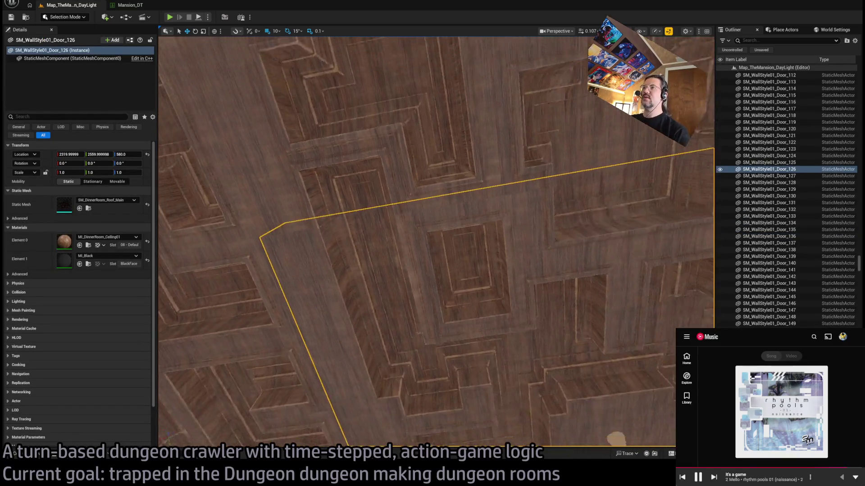
{"action": "left_click", "coordinate": [440, 190]}
{"action": "left_click", "coordinate": [658, 234], "text": "ctrl"}
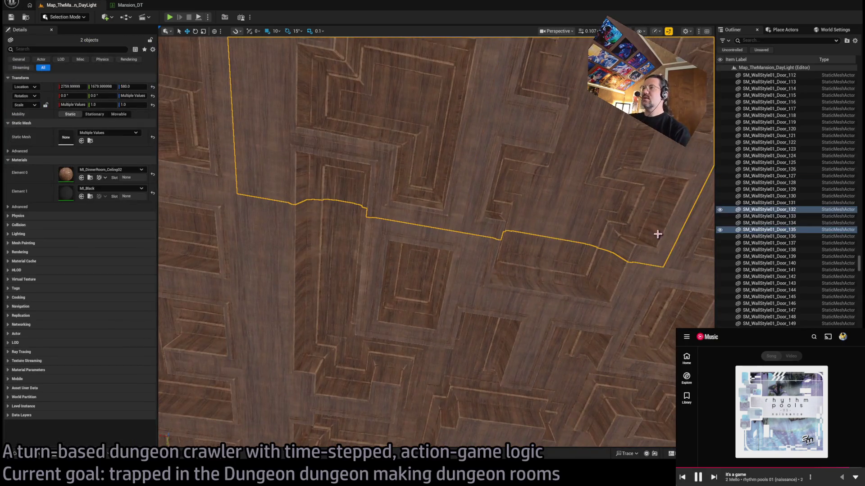
{"action": "key", "text": "f"}
{"action": "left_click", "coordinate": [573, 268], "text": "ctrl"}
{"action": "key", "text": "f"}
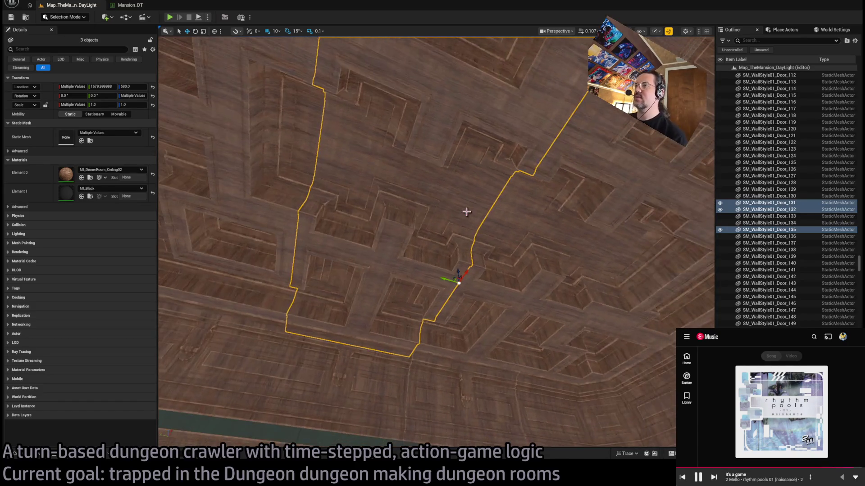
{"action": "left_click_drag", "start_coordinate": [494, 244], "coordinate": [478, 252]}
{"action": "key", "text": "f"}
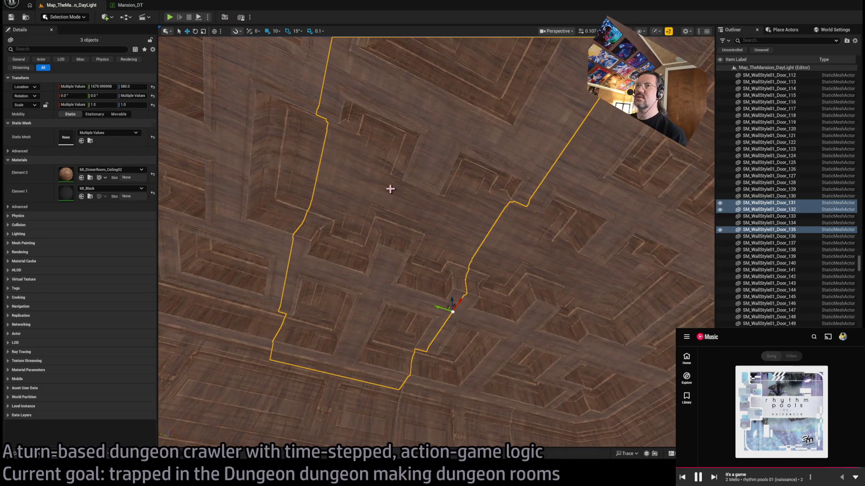
Reselect Door_135, Door_131 and Door_132 together as the set to copy into 1-07.
{"action": "left_click", "coordinate": [364, 255]}
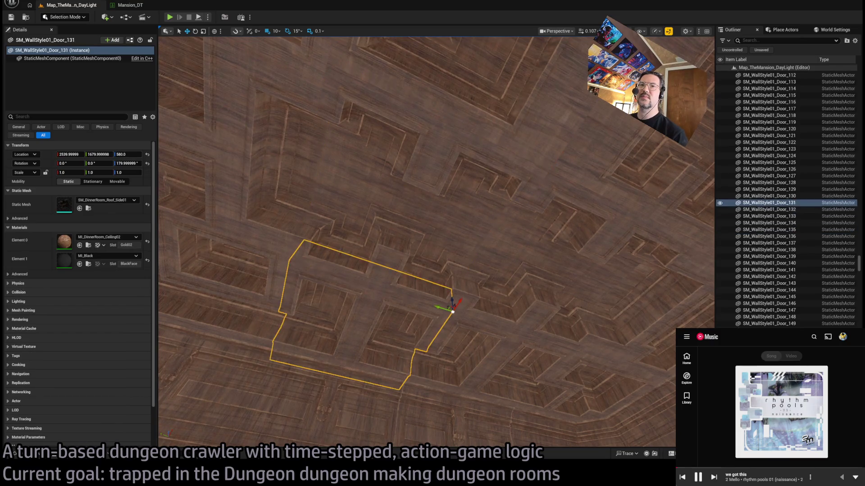
{"action": "double_click", "coordinate": [769, 230]}
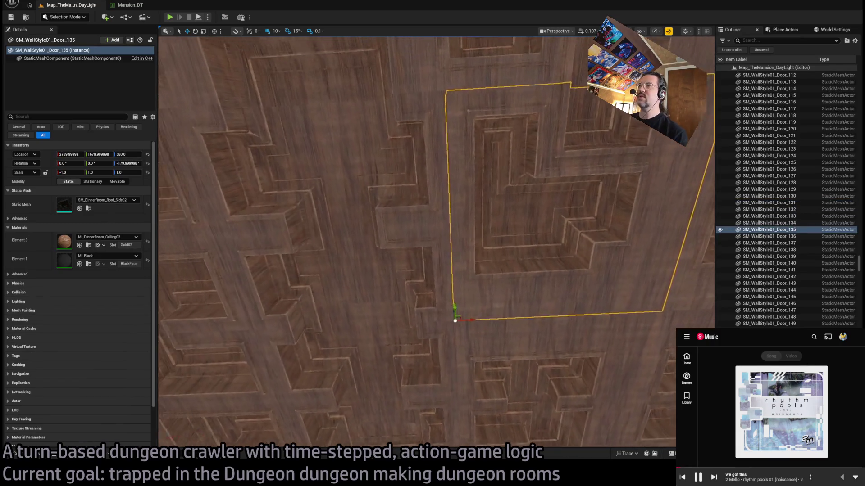
{"action": "left_click", "coordinate": [328, 243], "text": "ctrl"}
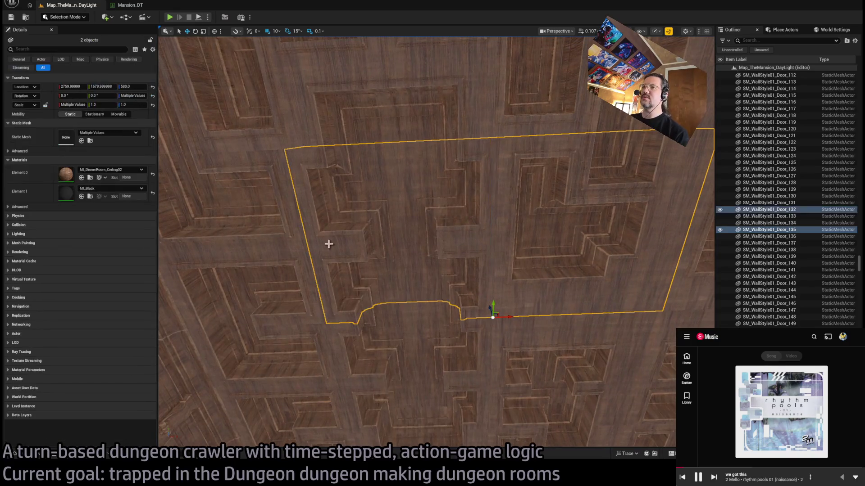
{"action": "left_click", "coordinate": [278, 258], "text": "ctrl"}
{"action": "scroll", "coordinate": [434, 215], "scroll_direction": "up", "scroll_amount": 2}
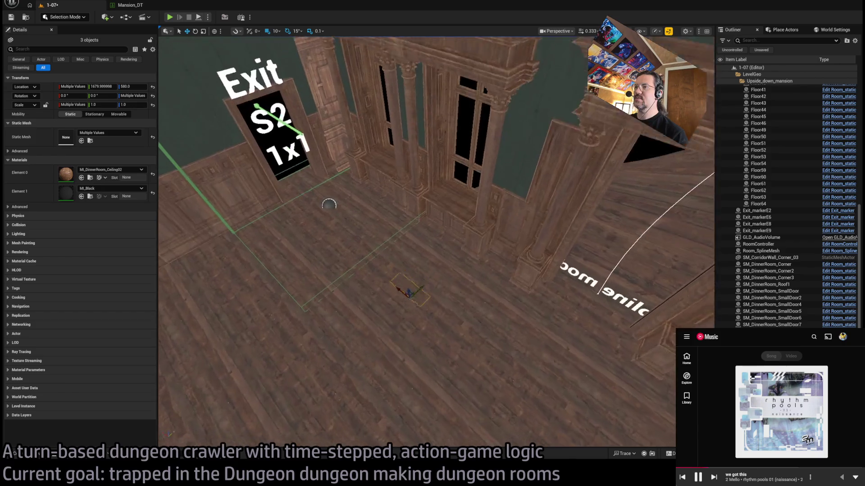
Raise the three pasted pieces to Z 4580 and nudge them into line with the ceiling.
{"action": "left_click_drag", "start_coordinate": [409, 294], "coordinate": [410, 223]}
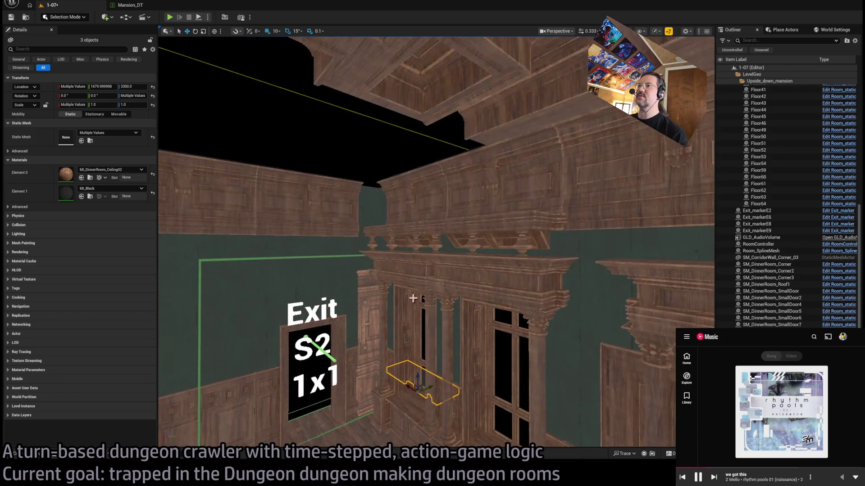
{"action": "mouse_move", "coordinate": [419, 376]}
{"action": "left_mouse_down"}
{"action": "mouse_move", "coordinate": [421, 137]}
{"action": "mouse_move", "coordinate": [255, 190]}
{"action": "mouse_move", "coordinate": [313, 184]}
{"action": "mouse_move", "coordinate": [311, 208]}
{"action": "left_mouse_up"}
{"action": "key", "text": "ctrl+z"}
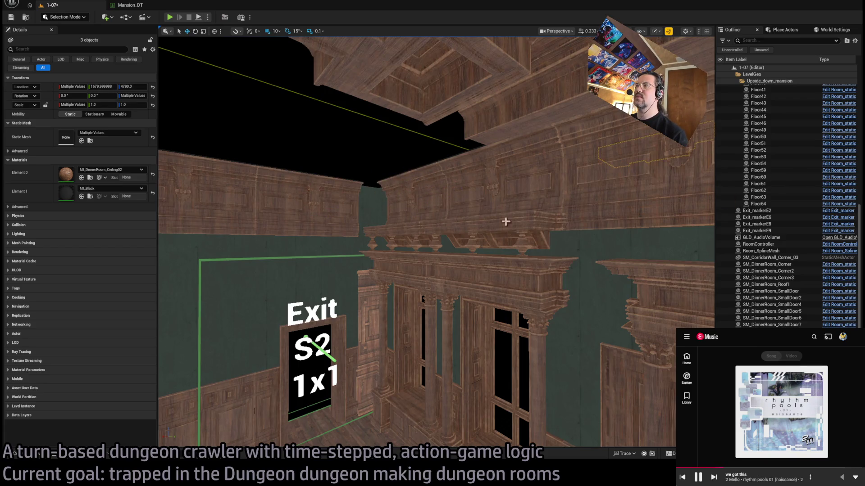
{"action": "mouse_move", "coordinate": [507, 221]}
{"action": "left_mouse_down"}
{"action": "mouse_move", "coordinate": [193, 199]}
{"action": "mouse_move", "coordinate": [415, 235]}
{"action": "mouse_move", "coordinate": [338, 247]}
{"action": "mouse_move", "coordinate": [580, 183]}
{"action": "mouse_move", "coordinate": [546, 198]}
{"action": "left_mouse_up"}
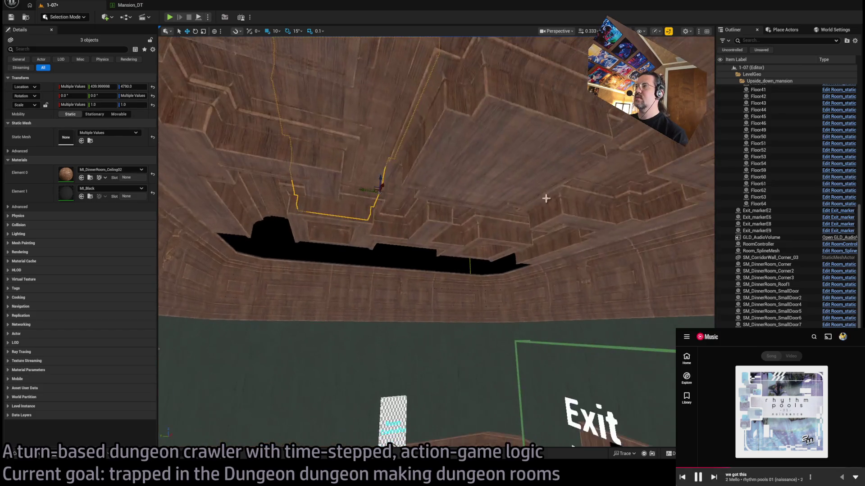
{"action": "mouse_move", "coordinate": [379, 179]}
{"action": "left_mouse_down"}
{"action": "mouse_move", "coordinate": [381, 254]}
{"action": "mouse_move", "coordinate": [356, 263]}
{"action": "mouse_move", "coordinate": [362, 270]}
{"action": "mouse_move", "coordinate": [400, 257]}
{"action": "mouse_move", "coordinate": [430, 306]}
{"action": "mouse_move", "coordinate": [425, 323]}
{"action": "mouse_move", "coordinate": [353, 325]}
{"action": "mouse_move", "coordinate": [353, 342]}
{"action": "mouse_move", "coordinate": [330, 290]}
{"action": "mouse_move", "coordinate": [232, 151]}
{"action": "left_mouse_up"}
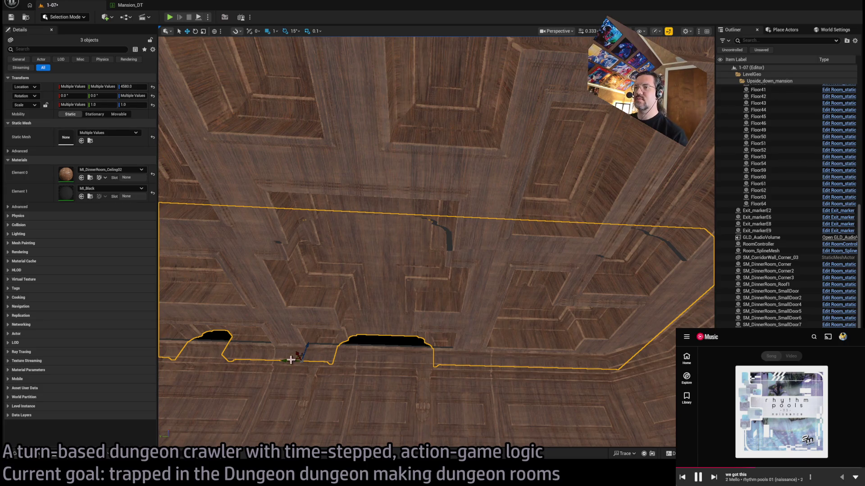
{"action": "mouse_move", "coordinate": [290, 359]}
{"action": "left_mouse_down"}
{"action": "mouse_move", "coordinate": [207, 344]}
{"action": "mouse_move", "coordinate": [199, 354]}
{"action": "mouse_move", "coordinate": [343, 257]}
{"action": "mouse_move", "coordinate": [358, 290]}
{"action": "mouse_move", "coordinate": [354, 331]}
{"action": "mouse_move", "coordinate": [412, 232]}
{"action": "mouse_move", "coordinate": [349, 208]}
{"action": "mouse_move", "coordinate": [482, 289]}
{"action": "mouse_move", "coordinate": [470, 312]}
{"action": "mouse_move", "coordinate": [463, 243]}
{"action": "mouse_move", "coordinate": [342, 243]}
{"action": "mouse_move", "coordinate": [238, 351]}
{"action": "mouse_move", "coordinate": [456, 283]}
{"action": "mouse_move", "coordinate": [376, 270]}
{"action": "mouse_move", "coordinate": [328, 275]}
{"action": "mouse_move", "coordinate": [285, 293]}
{"action": "mouse_move", "coordinate": [375, 315]}
{"action": "mouse_move", "coordinate": [399, 299]}
{"action": "left_mouse_up"}
Alt-drag Door_135 to the far side as Door_136 and mirror it with Scale X.
{"action": "left_click", "coordinate": [312, 273]}
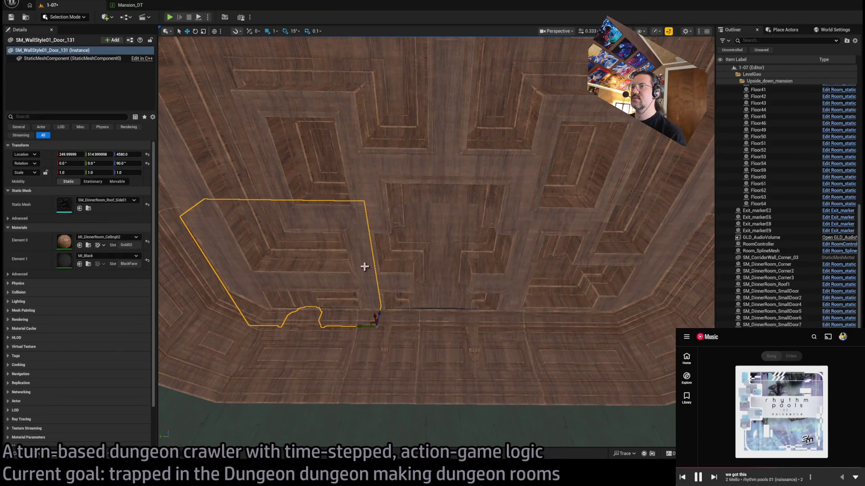
{"action": "left_click_drag", "start_coordinate": [425, 275], "coordinate": [539, 286]}
{"action": "left_click", "coordinate": [539, 287]}
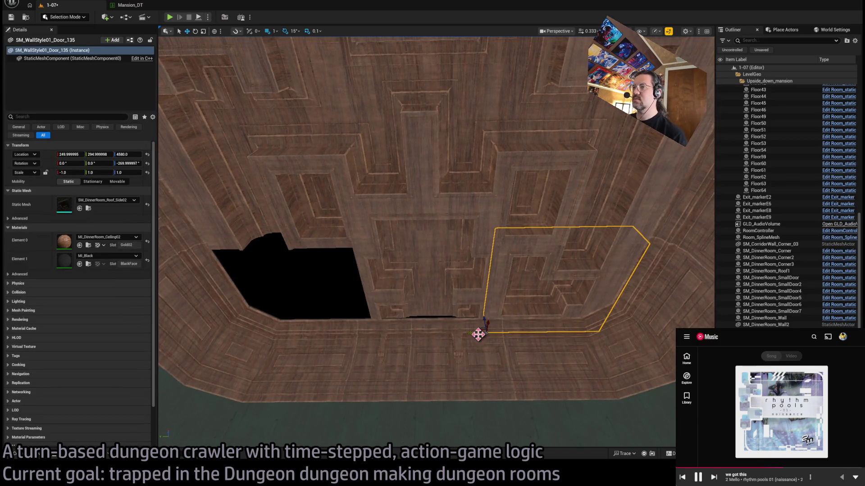
{"action": "left_click_drag", "start_coordinate": [478, 334], "coordinate": [282, 345]}
{"action": "key", "text": "ctrl+z"}
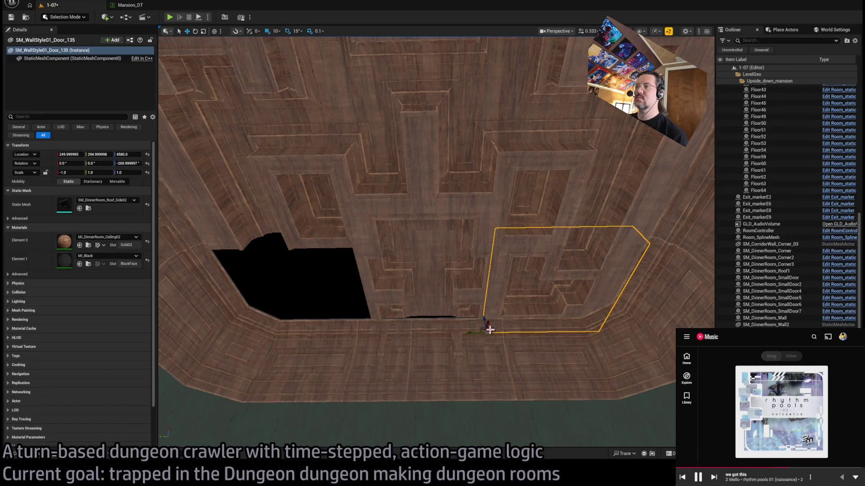
{"action": "mouse_move", "coordinate": [490, 330]}
{"action": "left_mouse_down"}
{"action": "mouse_move", "coordinate": [264, 333]}
{"action": "mouse_move", "coordinate": [353, 347]}
{"action": "mouse_move", "coordinate": [386, 328]}
{"action": "mouse_move", "coordinate": [434, 346]}
{"action": "left_mouse_up"}
{"action": "left_click", "coordinate": [74, 173]}
{"action": "key", "text": "Return"}
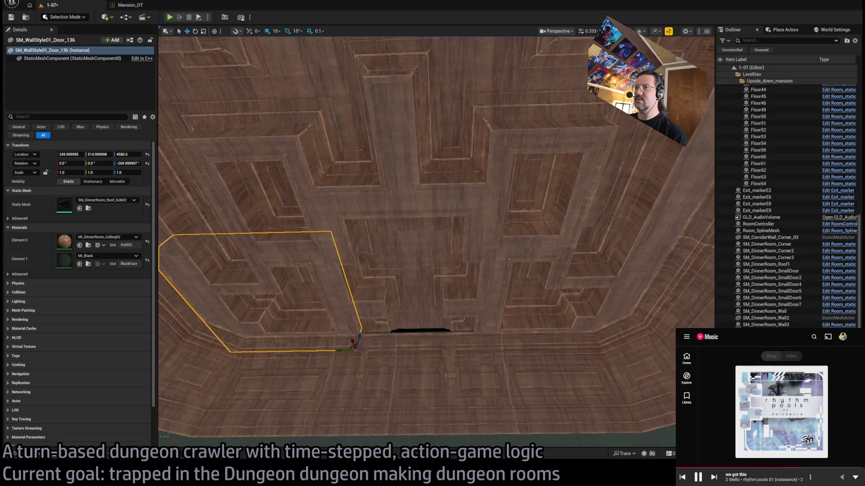
Change the middle piece Door_132's Static Mesh to SM_DinnerRoom_Roof_Mid02.
{"action": "left_click", "coordinate": [343, 289]}
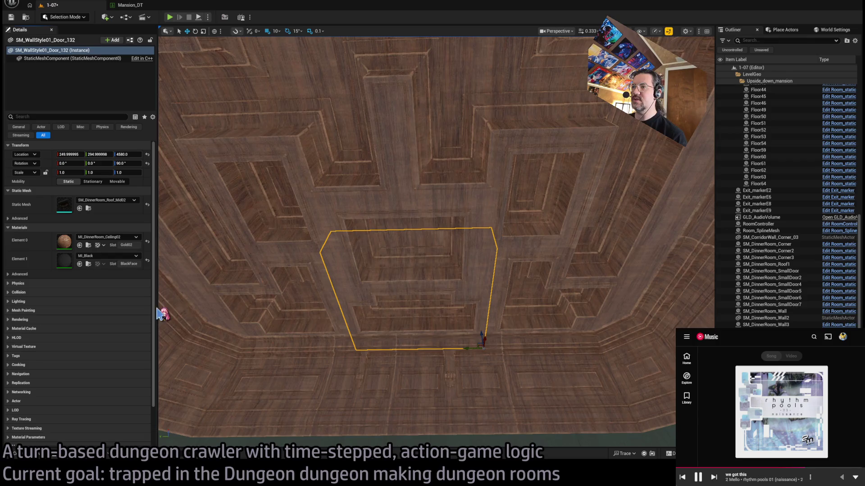
{"action": "left_click_drag", "start_coordinate": [162, 315], "coordinate": [358, 282]}
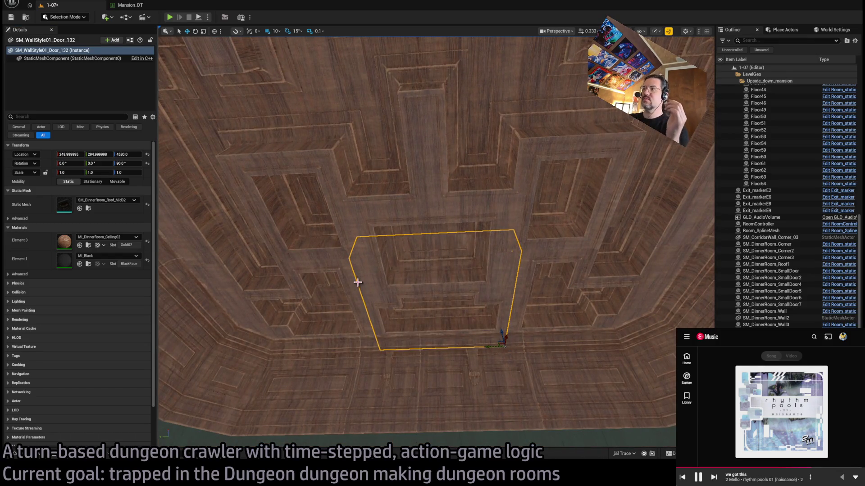
{"action": "left_click", "coordinate": [570, 287]}
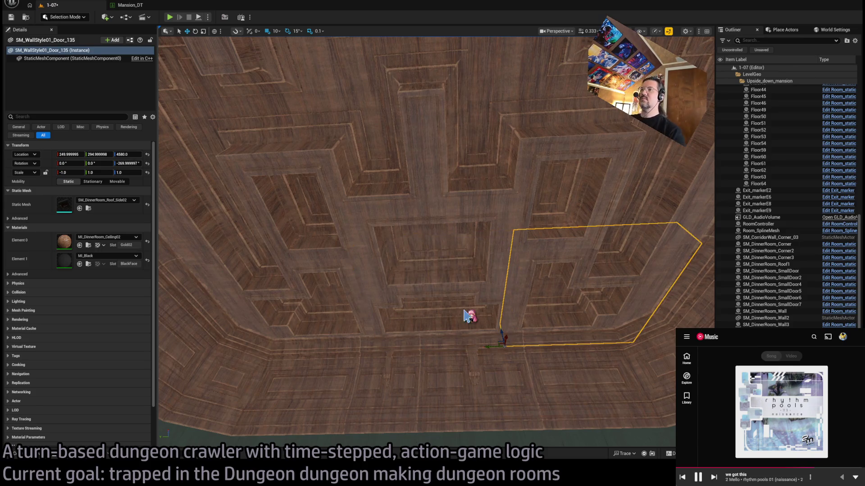
{"action": "left_click", "coordinate": [464, 314], "text": "ctrl"}
{"action": "mouse_move", "coordinate": [479, 319]}
{"action": "left_mouse_down"}
{"action": "mouse_move", "coordinate": [450, 310]}
{"action": "mouse_move", "coordinate": [479, 319]}
{"action": "mouse_move", "coordinate": [461, 297]}
{"action": "left_mouse_up"}
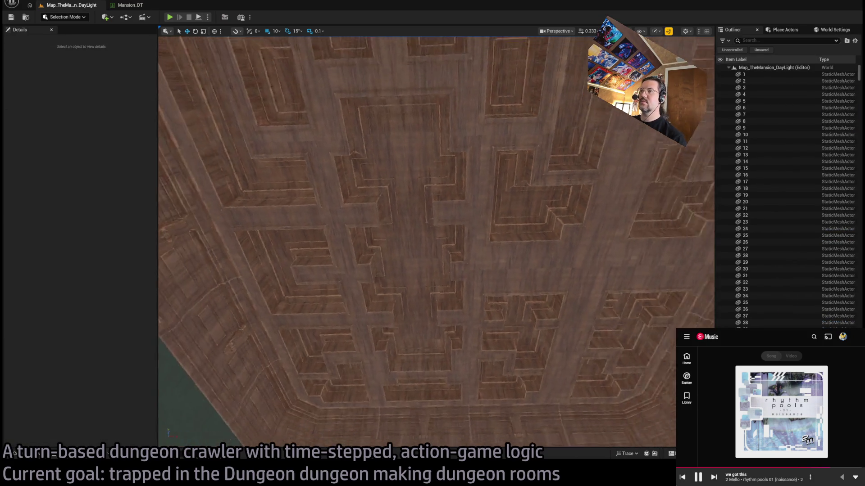
Ctrl-select six SM_WallStyle01_Door ceiling pieces, including Door_128, in the mansion map.
{"action": "left_click", "coordinate": [446, 195]}
{"action": "mouse_move", "coordinate": [435, 208]}
{"action": "left_mouse_down"}
{"action": "mouse_move", "coordinate": [481, 88]}
{"action": "mouse_move", "coordinate": [388, 223]}
{"action": "left_mouse_up"}
{"action": "left_click", "coordinate": [481, 224]}
{"action": "left_click", "coordinate": [469, 291]}
{"action": "left_click", "coordinate": [439, 315]}
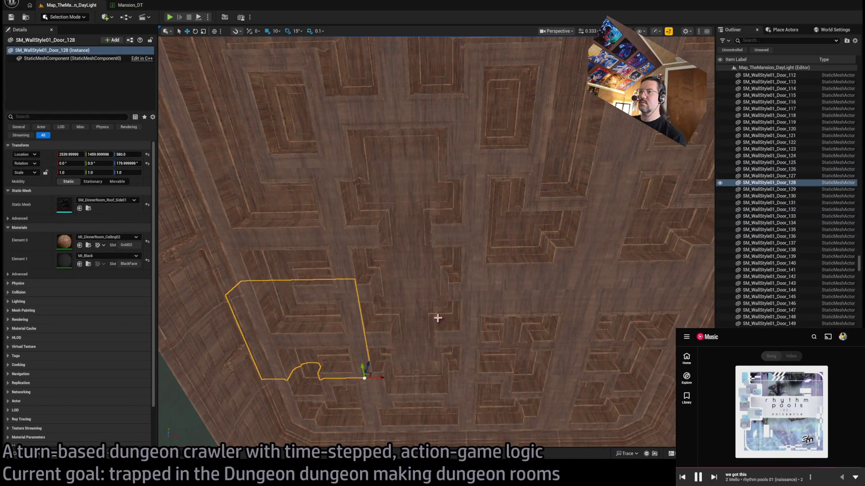
{"action": "left_click", "coordinate": [471, 291]}
{"action": "left_click", "coordinate": [362, 328]}
{"action": "left_click", "coordinate": [351, 293]}
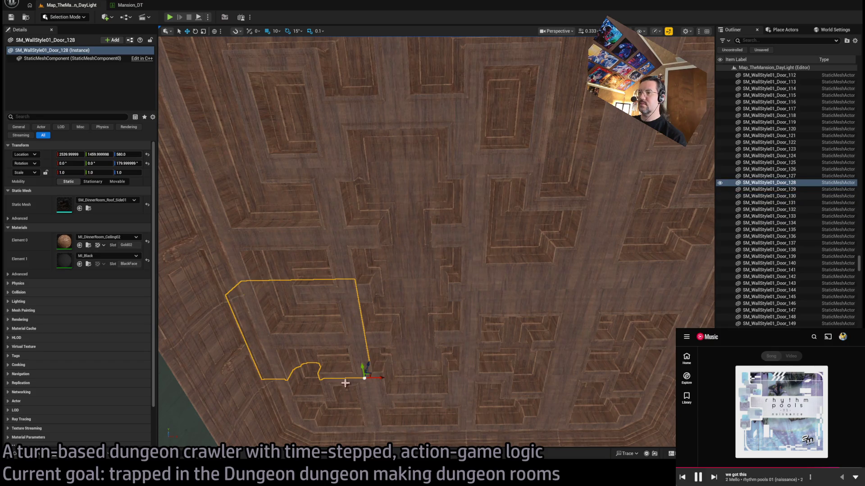
{"action": "left_click", "coordinate": [471, 341], "text": "ctrl"}
{"action": "left_click", "coordinate": [518, 360], "text": "ctrl"}
{"action": "left_click", "coordinate": [458, 400], "text": "ctrl"}
{"action": "left_click", "coordinate": [405, 401], "text": "ctrl"}
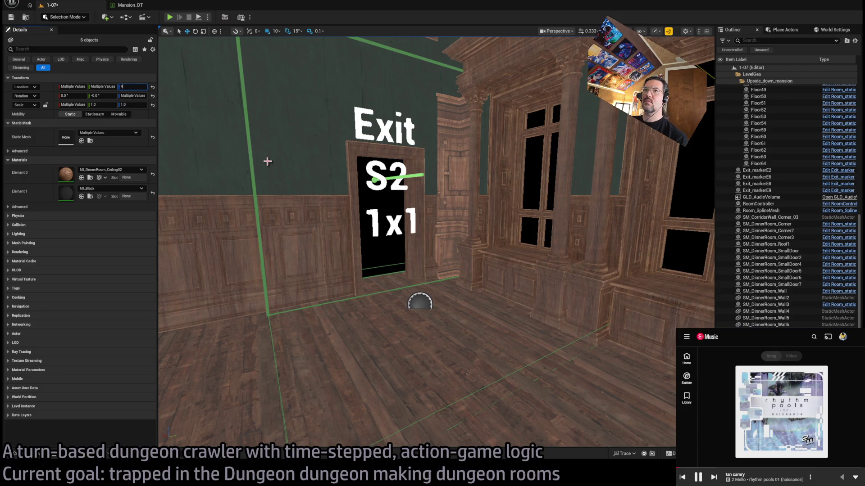
Set the six pasted pieces to Z 4400, then raise them to Z 4580 atop the walls.
{"action": "key", "text": "Return"}
{"action": "key", "text": "f"}
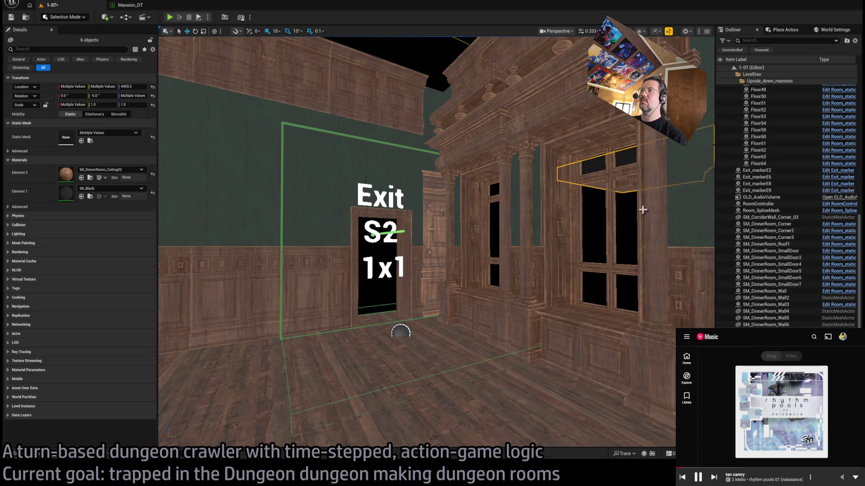
{"action": "mouse_move", "coordinate": [414, 213]}
{"action": "left_mouse_down"}
{"action": "mouse_move", "coordinate": [639, 228]}
{"action": "mouse_move", "coordinate": [374, 188]}
{"action": "mouse_move", "coordinate": [378, 144]}
{"action": "mouse_move", "coordinate": [394, 222]}
{"action": "left_mouse_up"}
{"action": "left_click_drag", "start_coordinate": [350, 195], "coordinate": [379, 234]}
{"action": "mouse_move", "coordinate": [342, 210]}
{"action": "left_mouse_down"}
{"action": "mouse_move", "coordinate": [367, 295]}
{"action": "mouse_move", "coordinate": [407, 228]}
{"action": "mouse_move", "coordinate": [401, 270]}
{"action": "left_mouse_up"}
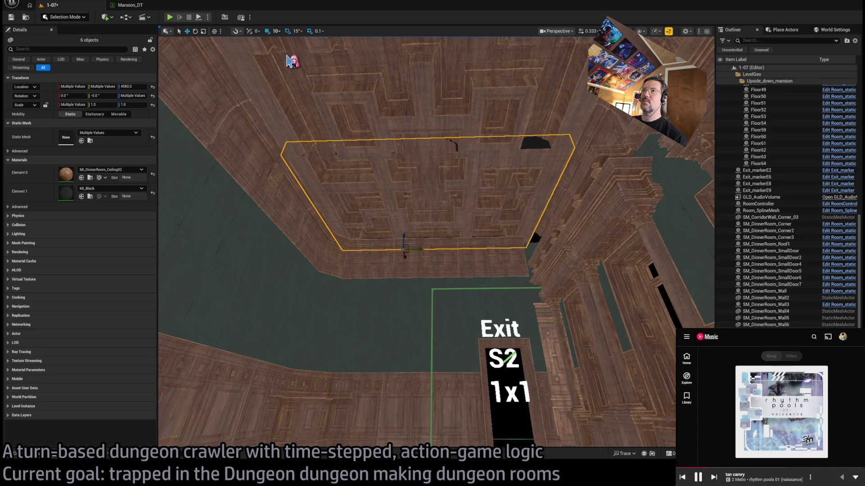
{"action": "mouse_move", "coordinate": [423, 249]}
{"action": "left_mouse_down"}
{"action": "mouse_move", "coordinate": [408, 189]}
{"action": "mouse_move", "coordinate": [371, 335]}
{"action": "left_mouse_up"}
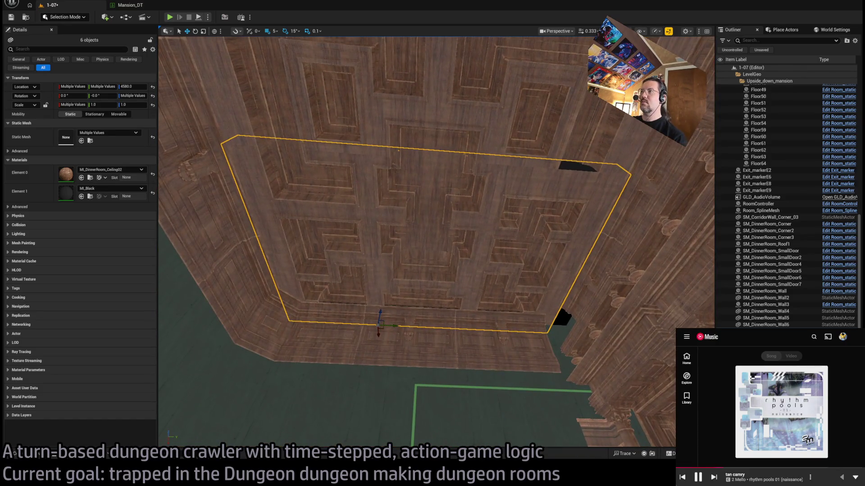
{"action": "left_click", "coordinate": [404, 207]}
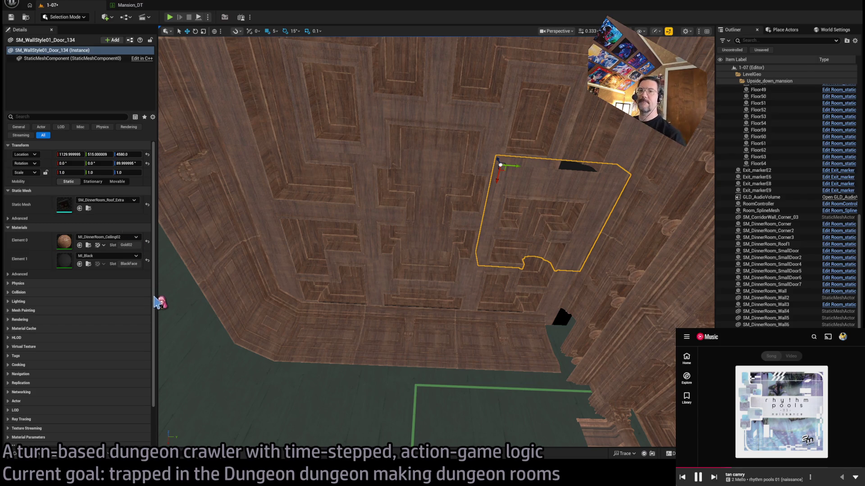
Set the selected ceiling piece's Static Mesh to SM_DinnerRoom_Roof_Side01.
{"action": "left_click", "coordinate": [89, 208]}
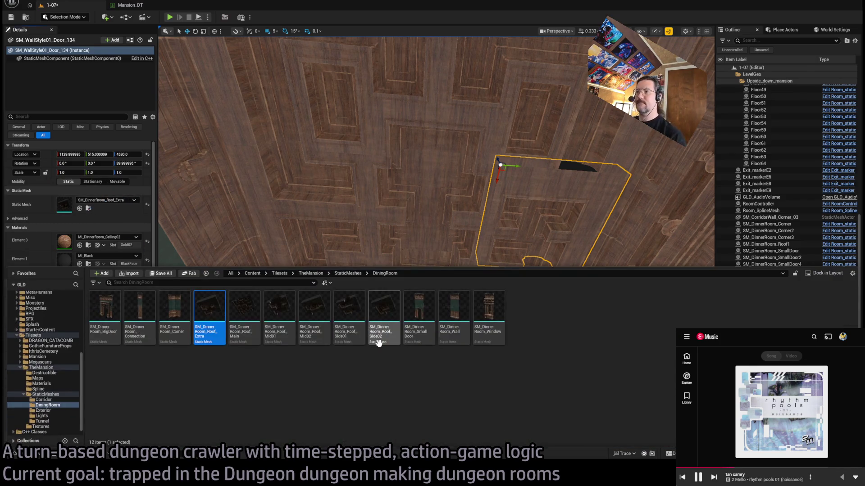
{"action": "left_click", "coordinate": [288, 320]}
{"action": "left_click", "coordinate": [80, 209]}
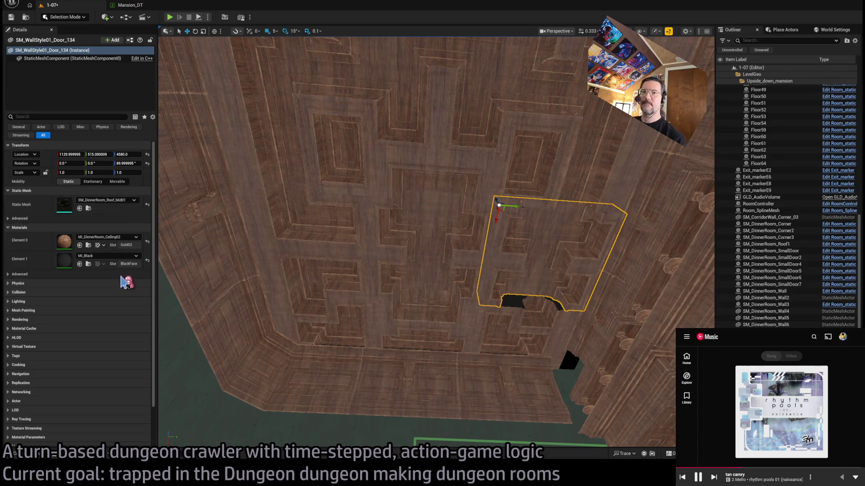
{"action": "left_click", "coordinate": [81, 208]}
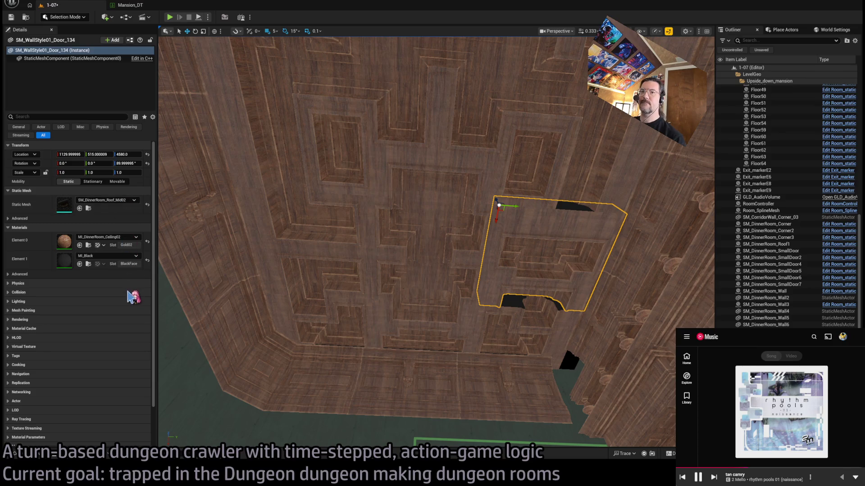
{"action": "key", "text": "ctrl+z"}
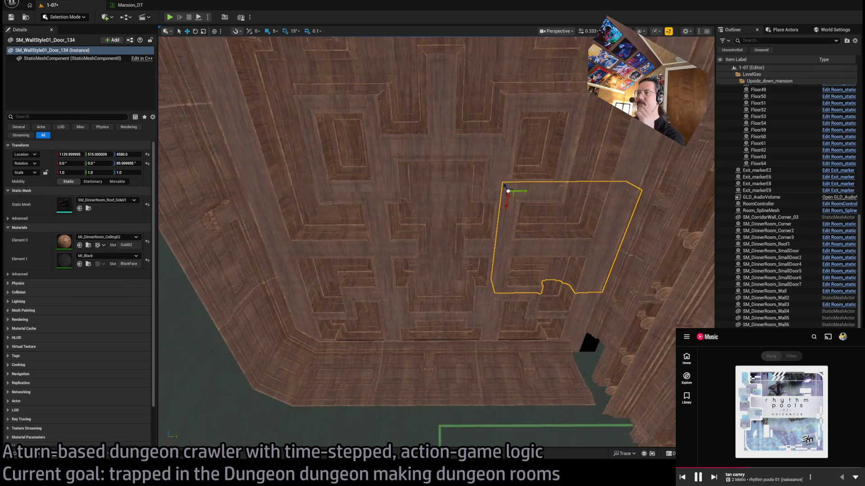
Select the row of three ceiling pieces and scale them along Y to 0.8.
{"action": "left_click", "coordinate": [521, 326]}
{"action": "left_click", "coordinate": [362, 321]}
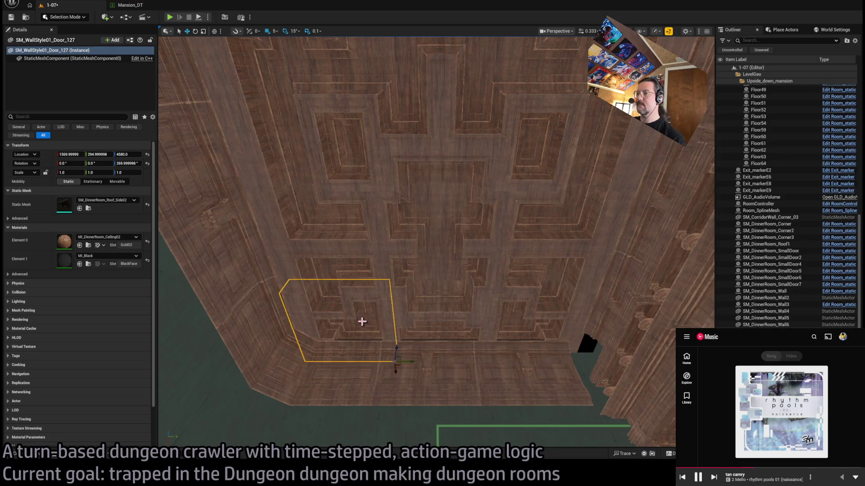
{"action": "mouse_move", "coordinate": [451, 305]}
{"action": "left_mouse_down"}
{"action": "mouse_move", "coordinate": [459, 293]}
{"action": "mouse_move", "coordinate": [448, 315]}
{"action": "left_mouse_up"}
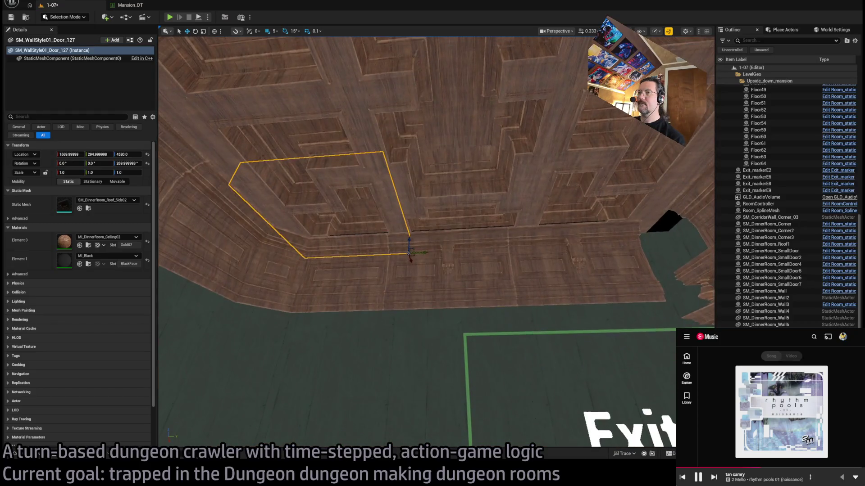
{"action": "left_click", "coordinate": [588, 198], "text": "ctrl"}
{"action": "left_click", "coordinate": [448, 200], "text": "ctrl"}
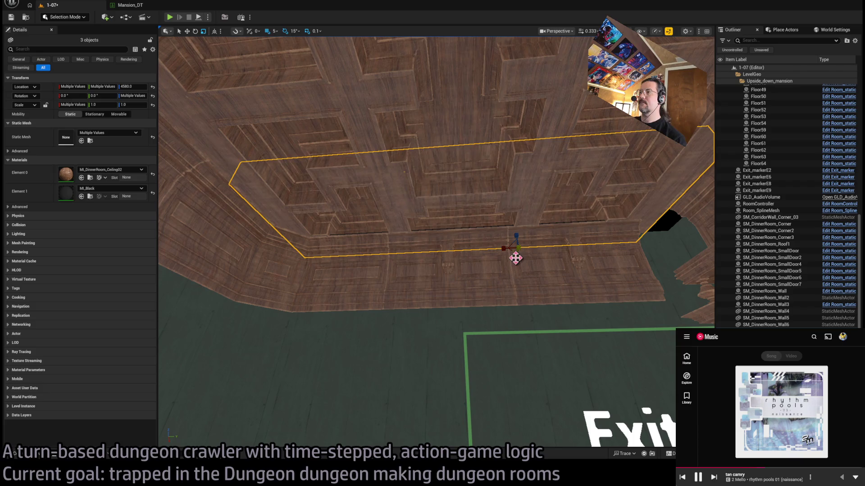
{"action": "left_click_drag", "start_coordinate": [515, 258], "coordinate": [516, 275]}
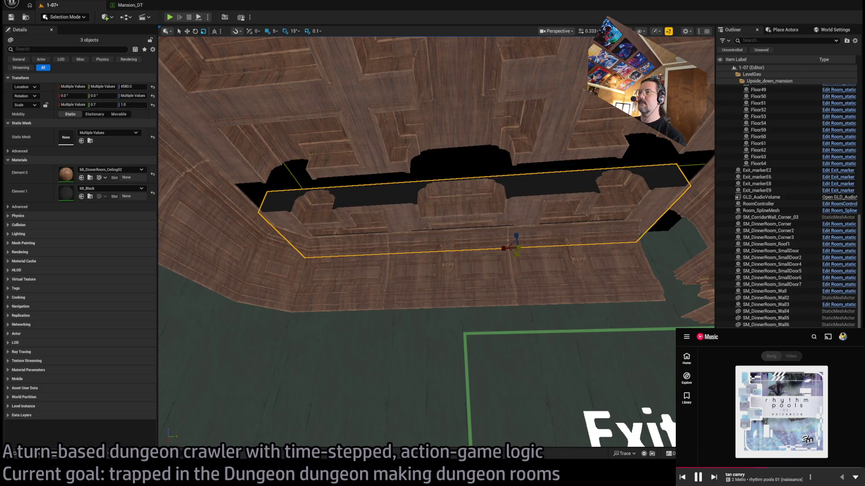
{"action": "key", "text": "ctrl+z"}
{"action": "left_click_drag", "start_coordinate": [517, 256], "coordinate": [517, 250]}
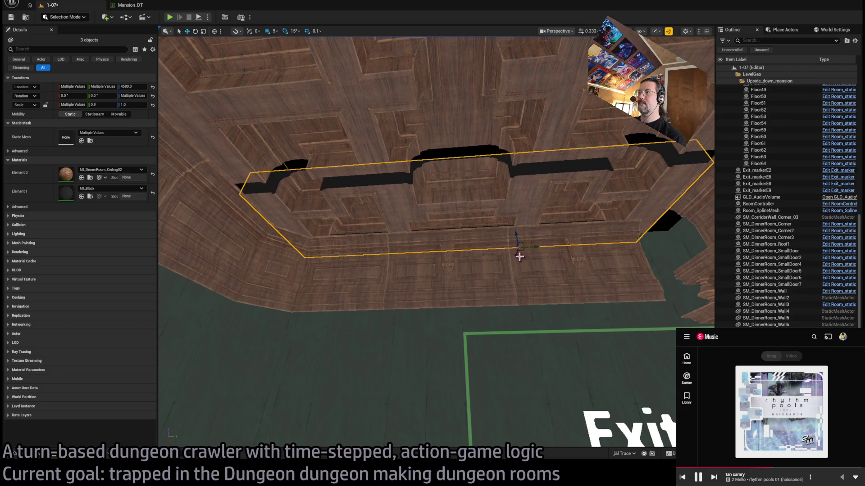
{"action": "left_click_drag", "start_coordinate": [519, 249], "coordinate": [510, 260]}
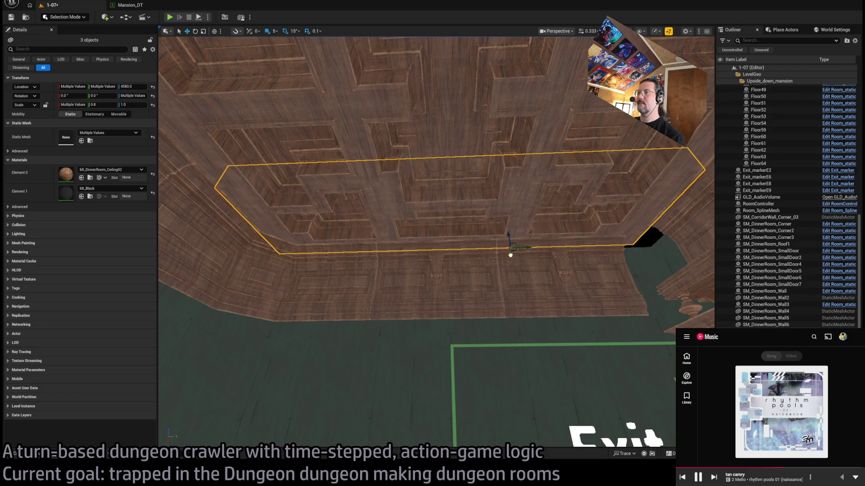
{"action": "mouse_move", "coordinate": [533, 253]}
{"action": "left_mouse_down"}
{"action": "mouse_move", "coordinate": [467, 270]}
{"action": "mouse_move", "coordinate": [479, 144]}
{"action": "left_mouse_up"}
Inspect the exit door and the wall piece beside it, then clear the selection.
{"action": "left_click", "coordinate": [479, 145]}
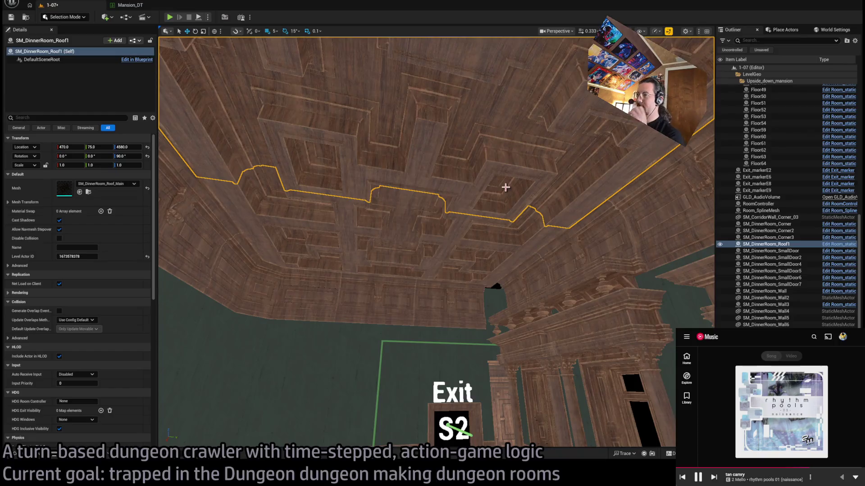
{"action": "left_click", "coordinate": [466, 301]}
{"action": "mouse_move", "coordinate": [466, 300]}
{"action": "left_mouse_down"}
{"action": "mouse_move", "coordinate": [456, 293]}
{"action": "mouse_move", "coordinate": [476, 275]}
{"action": "mouse_move", "coordinate": [415, 253]}
{"action": "left_mouse_up"}
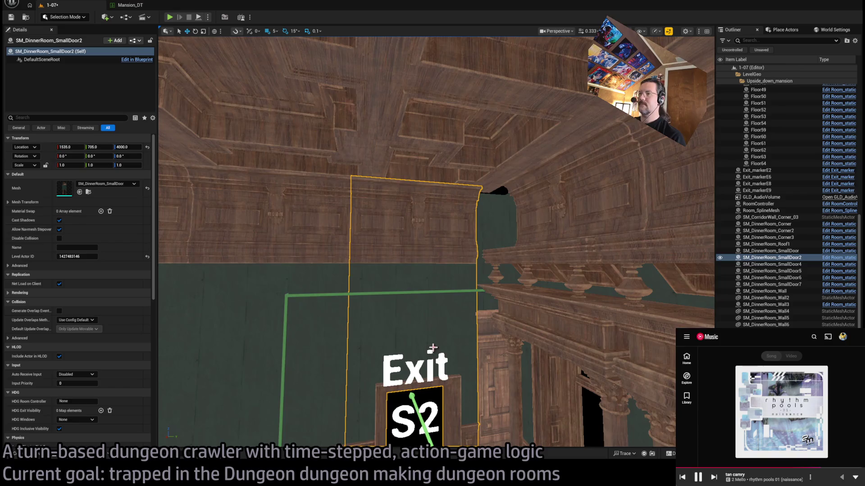
{"action": "left_click_drag", "start_coordinate": [432, 348], "coordinate": [432, 338]}
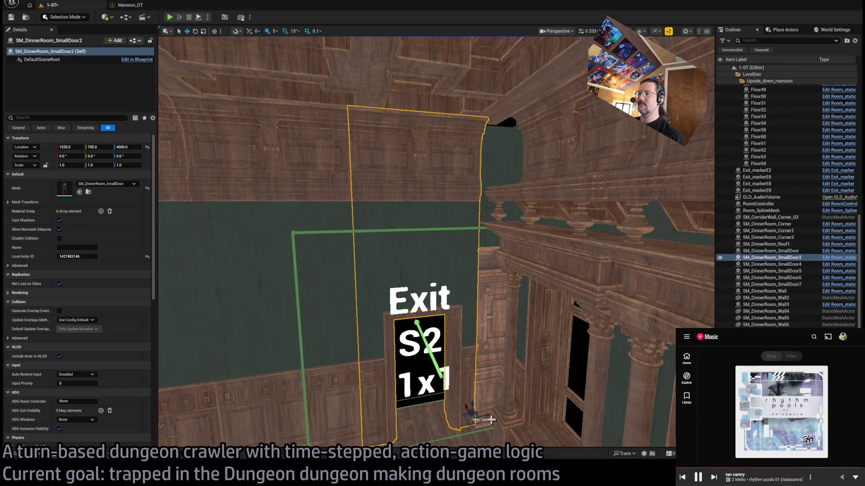
{"action": "left_click", "coordinate": [255, 325]}
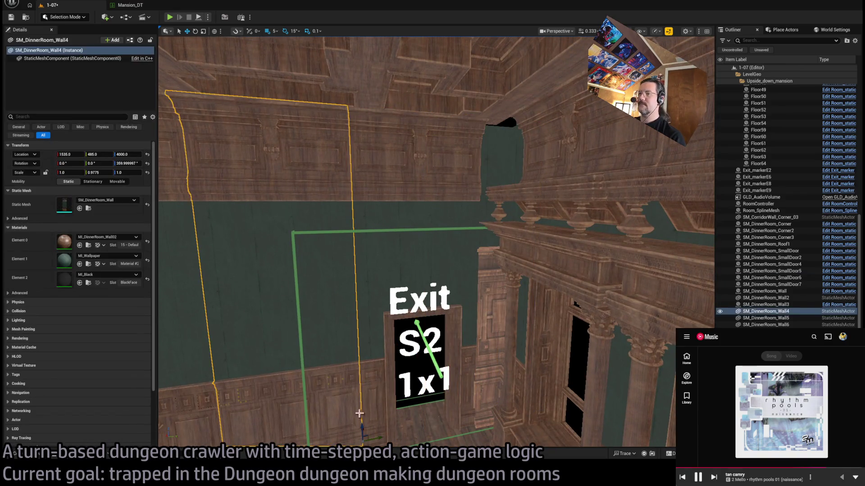
{"action": "mouse_move", "coordinate": [396, 405]}
{"action": "left_mouse_down"}
{"action": "mouse_move", "coordinate": [398, 420]}
{"action": "mouse_move", "coordinate": [552, 358]}
{"action": "mouse_move", "coordinate": [581, 358]}
{"action": "mouse_move", "coordinate": [565, 279]}
{"action": "left_mouse_up"}
{"action": "key", "text": "Escape"}
{"action": "left_click_drag", "start_coordinate": [387, 344], "coordinate": [380, 341]}
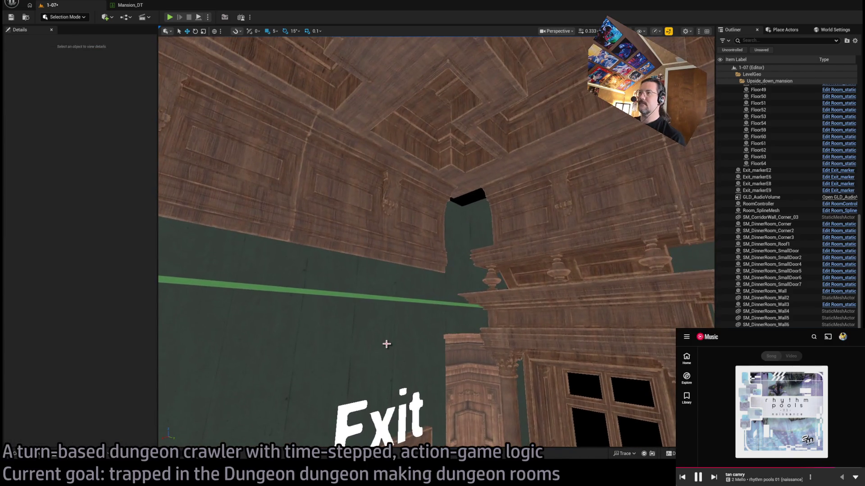
Select SM_CorridorWall_Corner_03 from the DiningRoom meshes and rotate it to flip it over.
{"action": "left_click", "coordinate": [31, 459]}
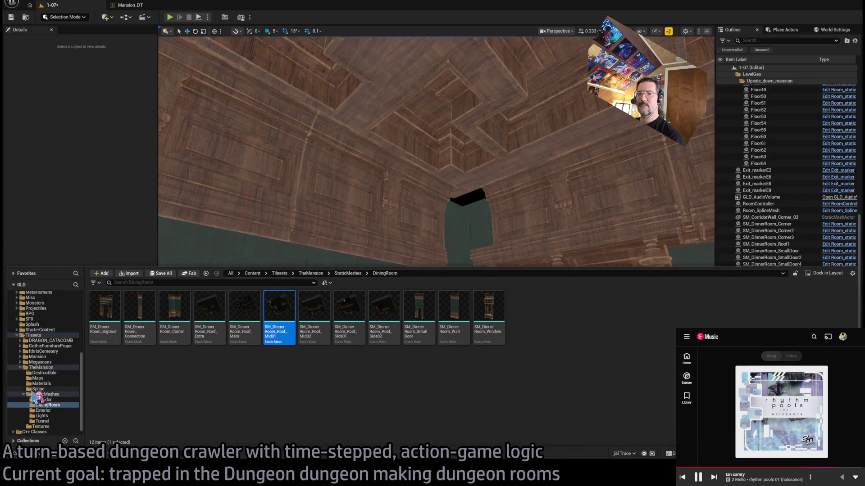
{"action": "left_click", "coordinate": [56, 405]}
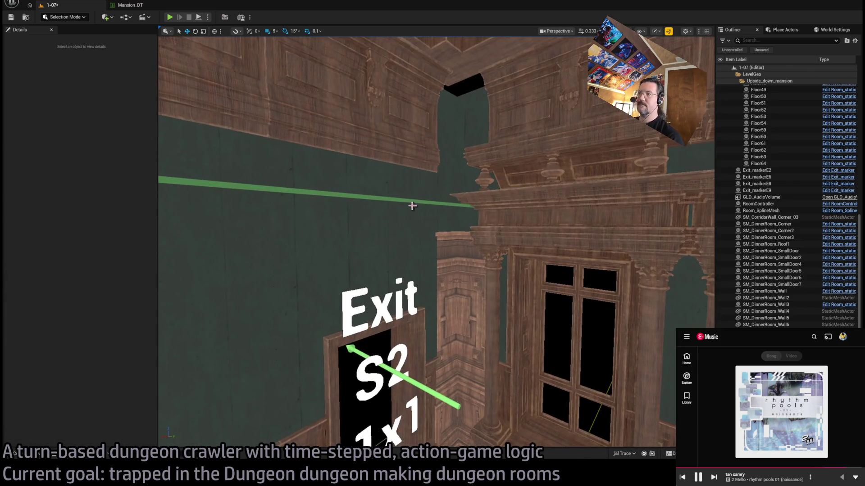
{"action": "left_click", "coordinate": [449, 257]}
{"action": "key", "text": "f"}
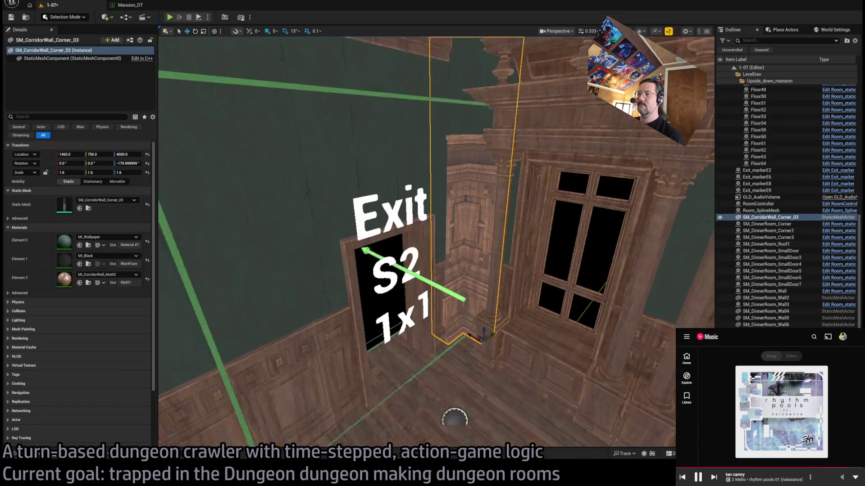
{"action": "left_click_drag", "start_coordinate": [477, 324], "coordinate": [477, 279]}
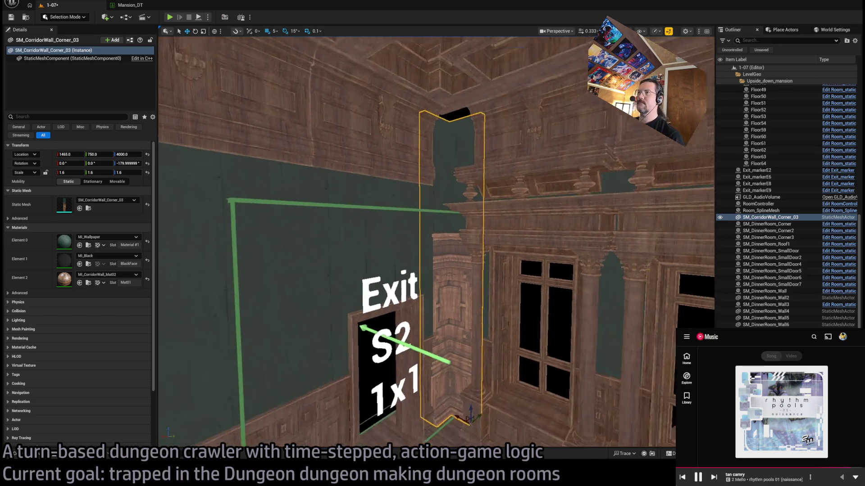
{"action": "key", "text": "e"}
{"action": "mouse_move", "coordinate": [464, 395]}
{"action": "left_mouse_down"}
{"action": "mouse_move", "coordinate": [455, 421]}
{"action": "mouse_move", "coordinate": [478, 408]}
{"action": "mouse_move", "coordinate": [484, 415]}
{"action": "mouse_move", "coordinate": [471, 95]}
{"action": "left_mouse_up"}
{"action": "key", "text": "w"}
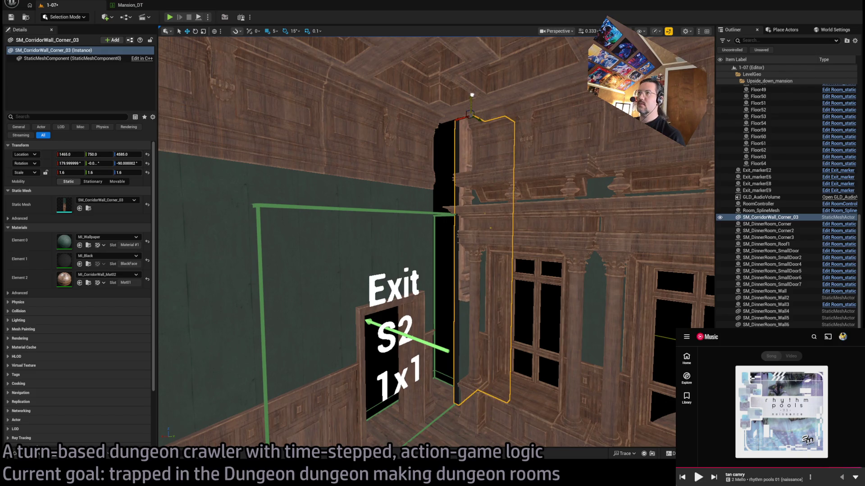
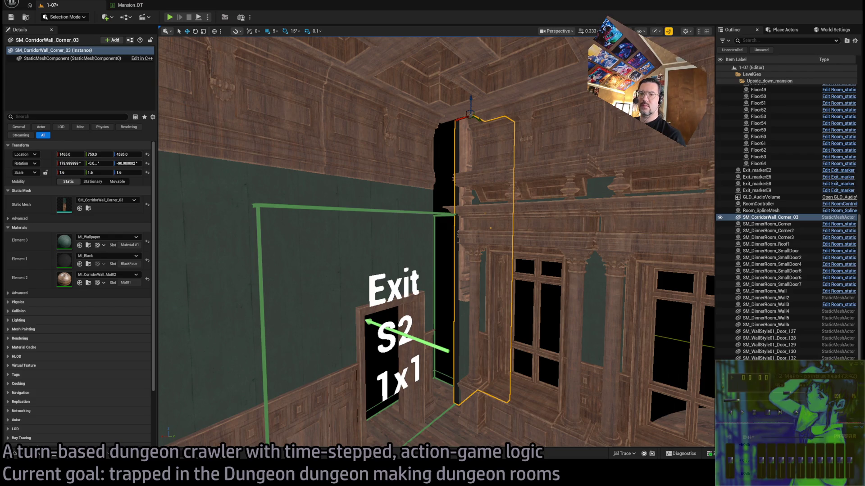
Nudge SM_CorridorWall_Corner_03 up and left to line up with the Exit S2 wall, then reselect it.
{"action": "mouse_move", "coordinate": [490, 228]}
{"action": "left_mouse_down"}
{"action": "mouse_move", "coordinate": [490, 205]}
{"action": "mouse_move", "coordinate": [439, 200]}
{"action": "left_mouse_up"}
{"action": "scroll", "coordinate": [455, 187], "scroll_direction": "up", "scroll_amount": 5}
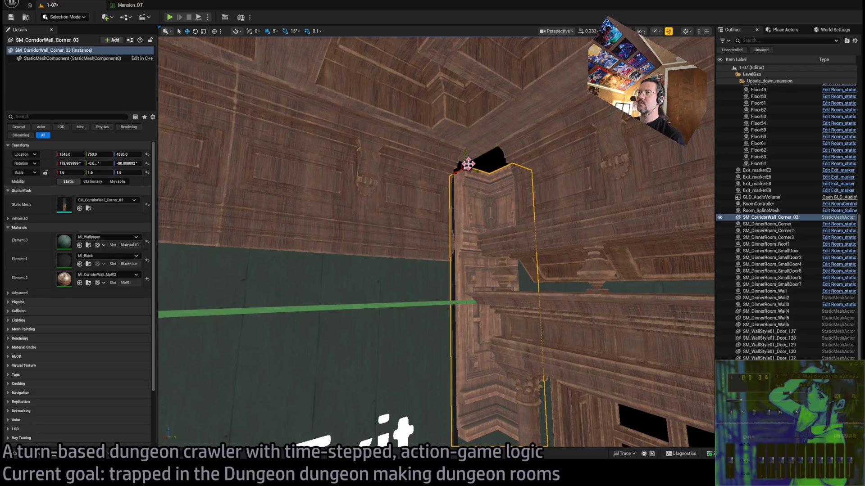
{"action": "left_click_drag", "start_coordinate": [469, 171], "coordinate": [465, 168]}
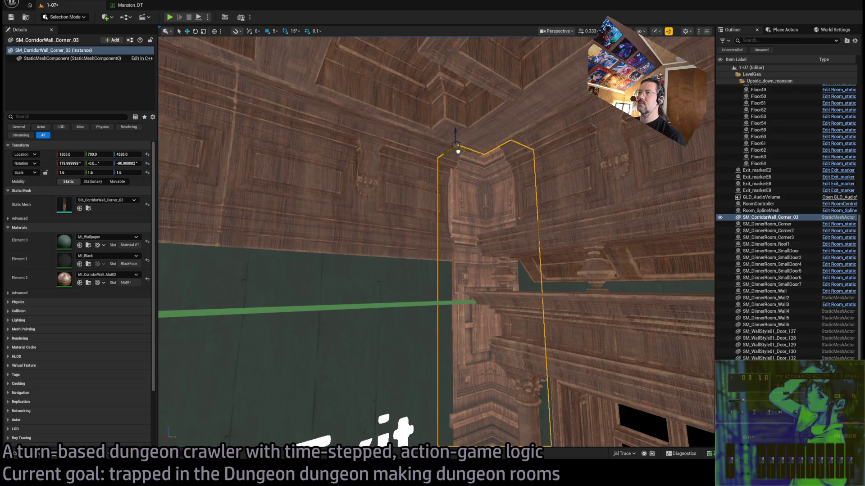
{"action": "mouse_move", "coordinate": [455, 152]}
{"action": "left_mouse_down"}
{"action": "mouse_move", "coordinate": [415, 360]}
{"action": "mouse_move", "coordinate": [408, 194]}
{"action": "mouse_move", "coordinate": [455, 177]}
{"action": "left_mouse_up"}
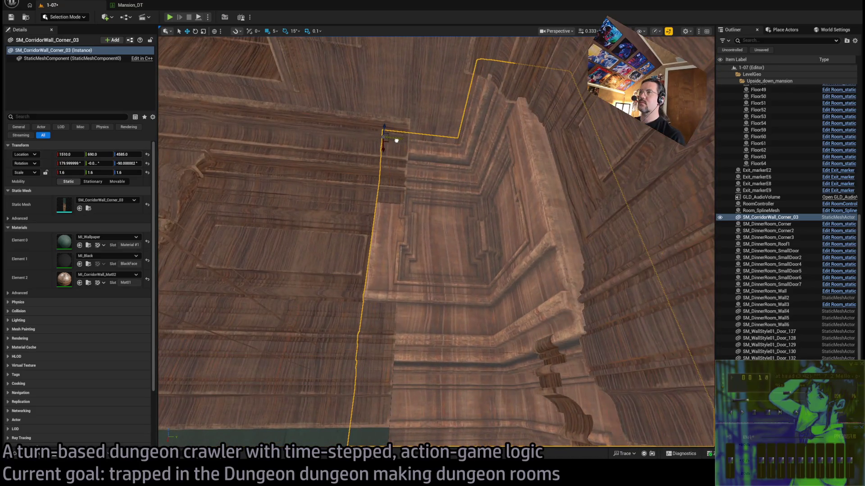
{"action": "left_click_drag", "start_coordinate": [396, 141], "coordinate": [376, 288]}
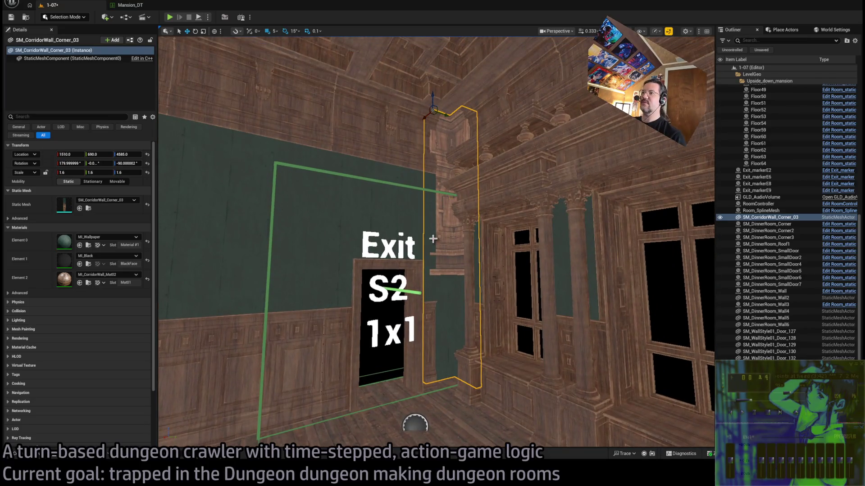
{"action": "left_click", "coordinate": [388, 323]}
{"action": "left_click_drag", "start_coordinate": [388, 323], "coordinate": [383, 334]}
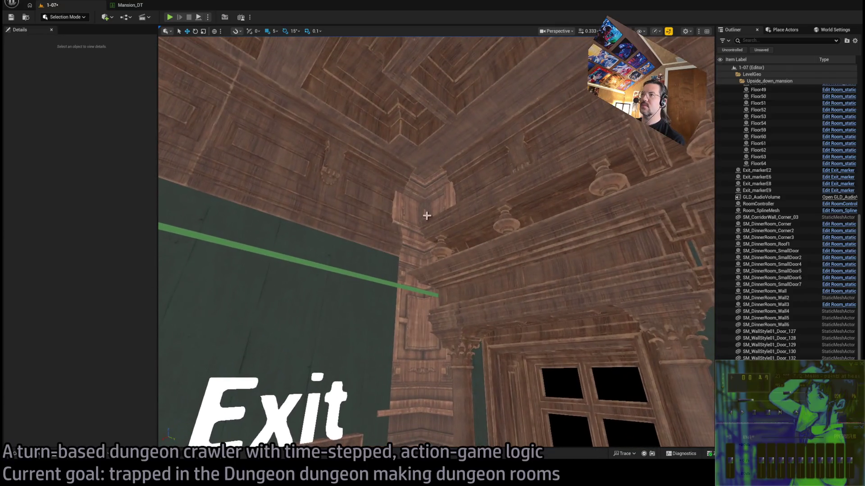
{"action": "left_click", "coordinate": [431, 198]}
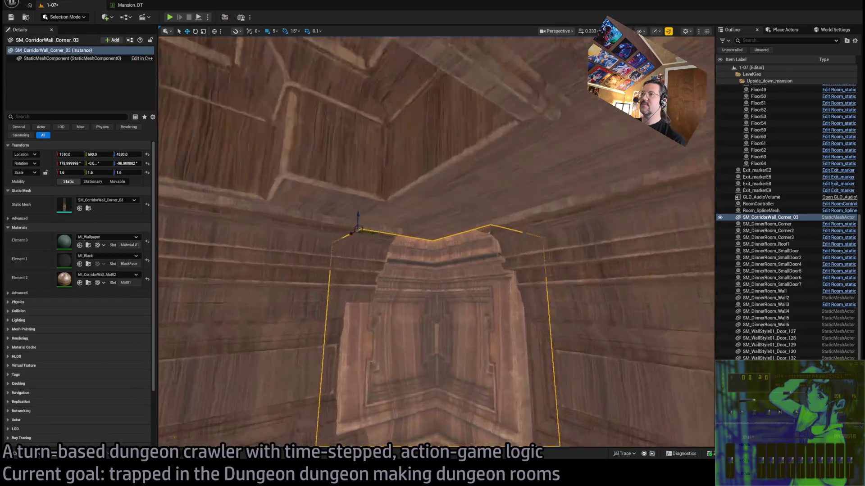
Fly toward the door columns and select SM_DinnerRoom_SmallDoor7 by the Exit E2R marker.
{"action": "mouse_move", "coordinate": [436, 243]}
{"action": "left_mouse_down"}
{"action": "mouse_move", "coordinate": [383, 252]}
{"action": "mouse_move", "coordinate": [378, 325]}
{"action": "left_mouse_up"}
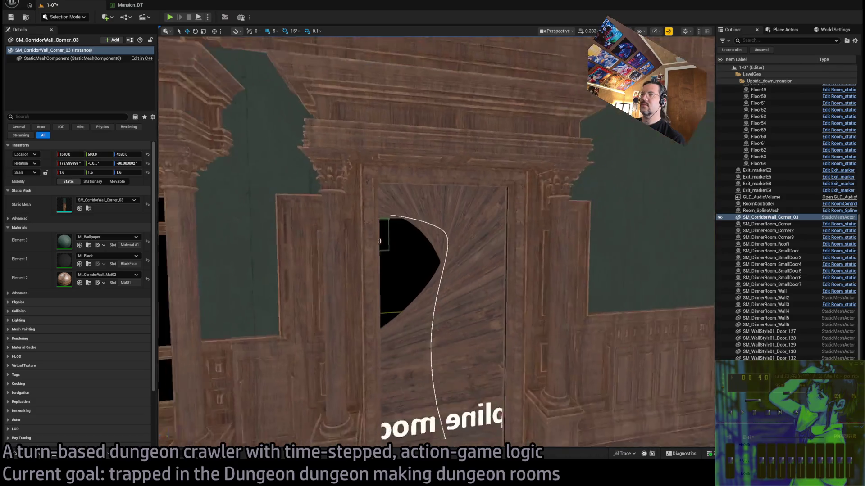
{"action": "left_click_drag", "start_coordinate": [379, 325], "coordinate": [452, 191]}
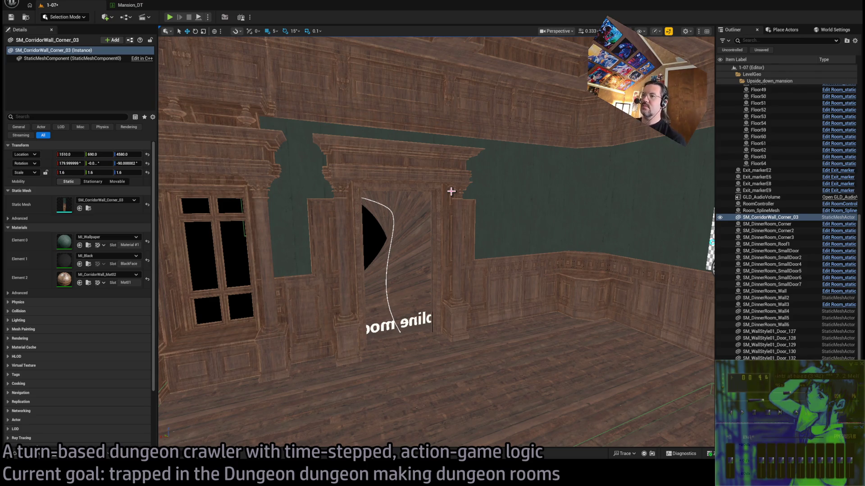
{"action": "mouse_move", "coordinate": [431, 224]}
{"action": "left_mouse_down"}
{"action": "mouse_move", "coordinate": [421, 131]}
{"action": "mouse_move", "coordinate": [399, 139]}
{"action": "left_mouse_up"}
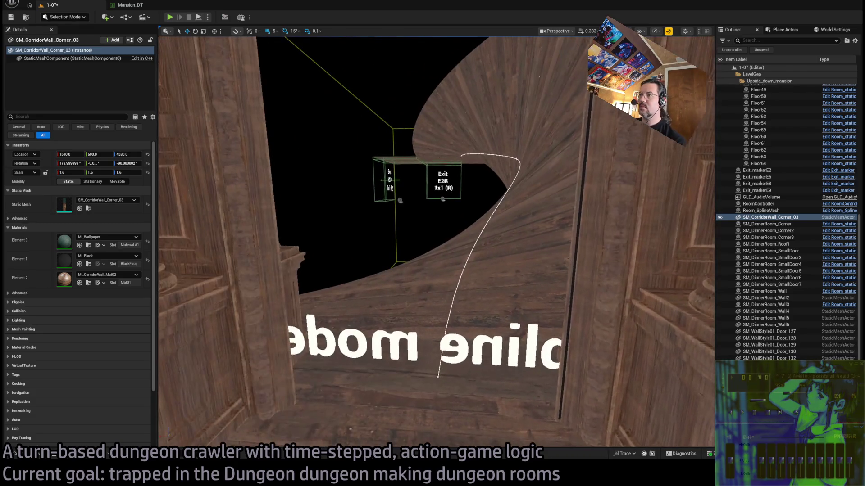
{"action": "left_click", "coordinate": [571, 265]}
{"action": "scroll", "coordinate": [257, 319], "scroll_direction": "down", "scroll_amount": 3}
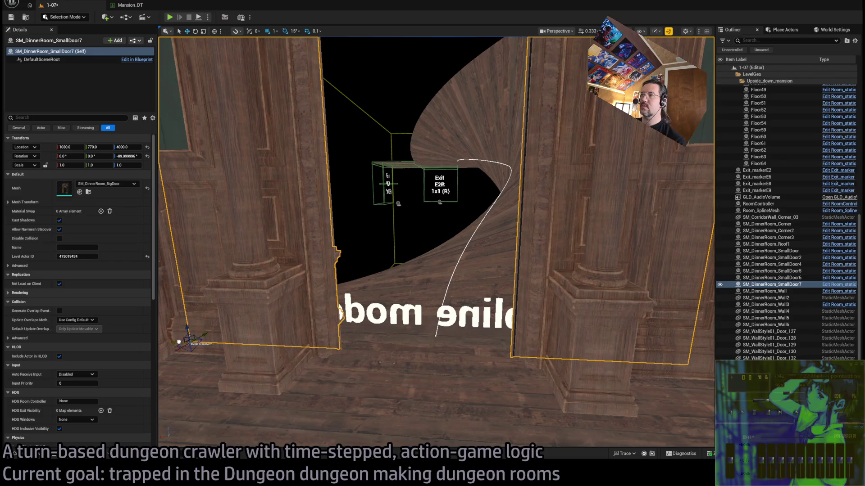
Nudge the door pair 2 units along X, frame SM_DinnerRoom_Wall6, save level 1-07, and open the Content Drawer.
{"action": "left_click_drag", "start_coordinate": [178, 342], "coordinate": [180, 342]}
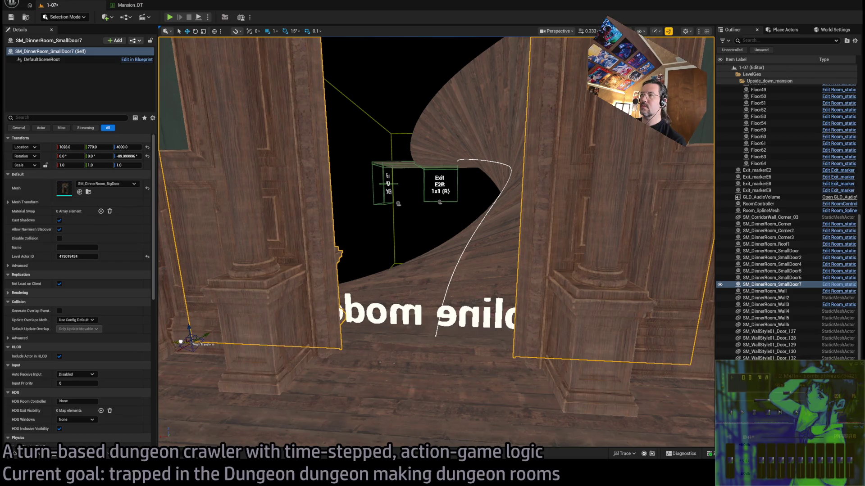
{"action": "key", "text": "f"}
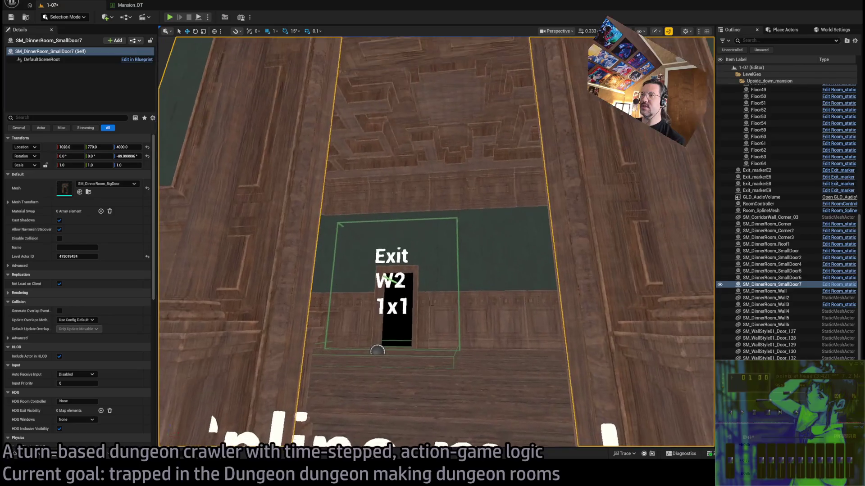
{"action": "left_click", "coordinate": [454, 222]}
{"action": "key", "text": "f"}
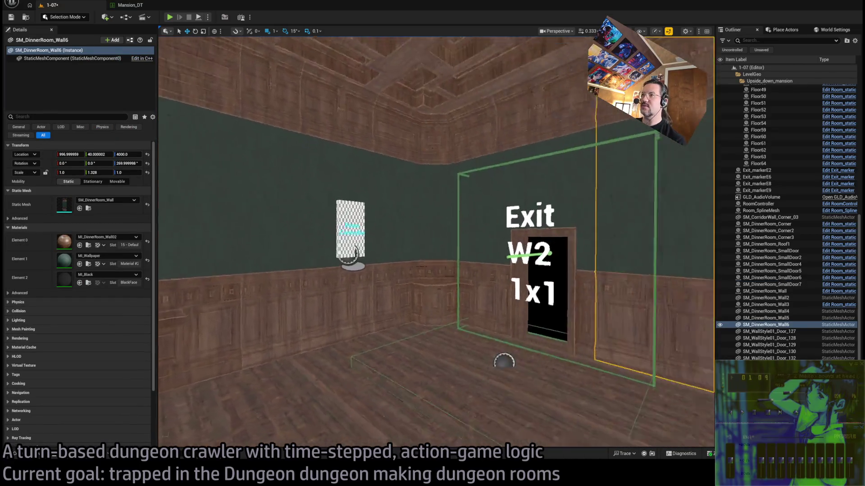
{"action": "key", "text": "ctrl+s"}
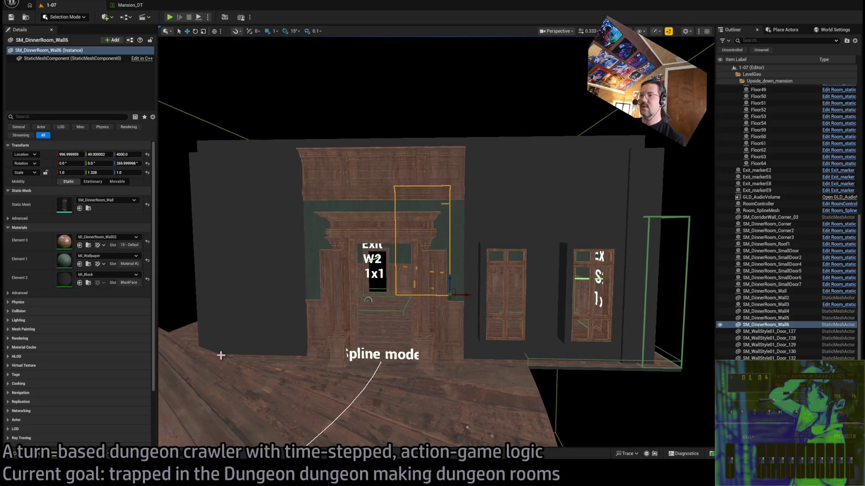
{"action": "left_click", "coordinate": [39, 456]}
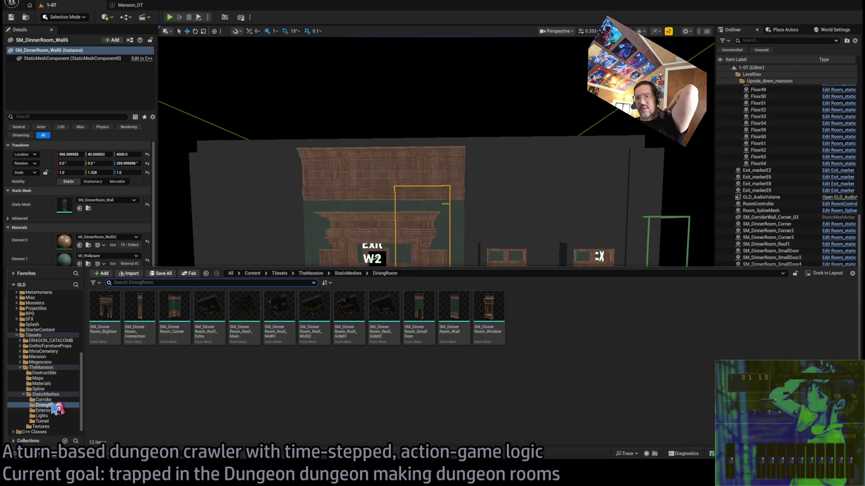
Browse the Content Drawer to the TheMansion StaticMeshes Exterior folder.
{"action": "double_click", "coordinate": [45, 394]}
{"action": "left_click", "coordinate": [41, 405]}
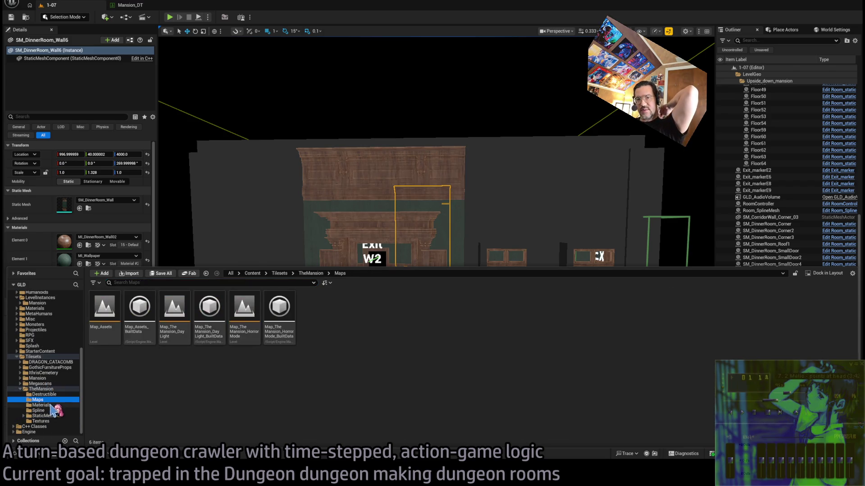
{"action": "left_click", "coordinate": [53, 417]}
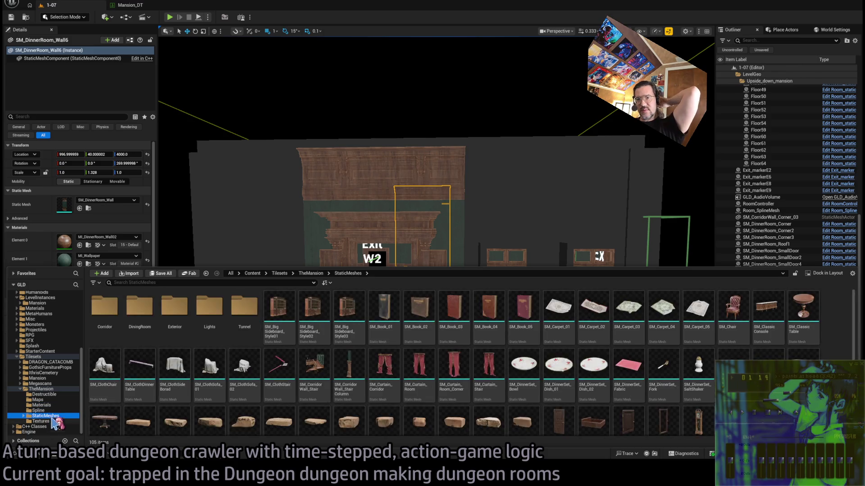
{"action": "double_click", "coordinate": [174, 310]}
Place SM_CorridorWall_DoubleWindows beside the doorway, frame it, then delete it again.
{"action": "left_click", "coordinate": [105, 315]}
{"action": "mouse_move", "coordinate": [104, 310]}
{"action": "left_mouse_down"}
{"action": "mouse_move", "coordinate": [280, 266]}
{"action": "mouse_move", "coordinate": [393, 342]}
{"action": "mouse_move", "coordinate": [466, 350]}
{"action": "mouse_move", "coordinate": [465, 372]}
{"action": "left_mouse_up"}
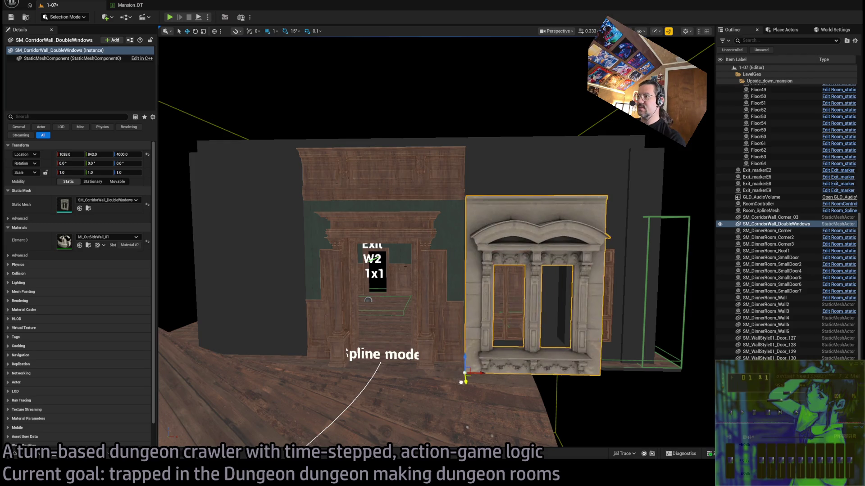
{"action": "key", "text": "f"}
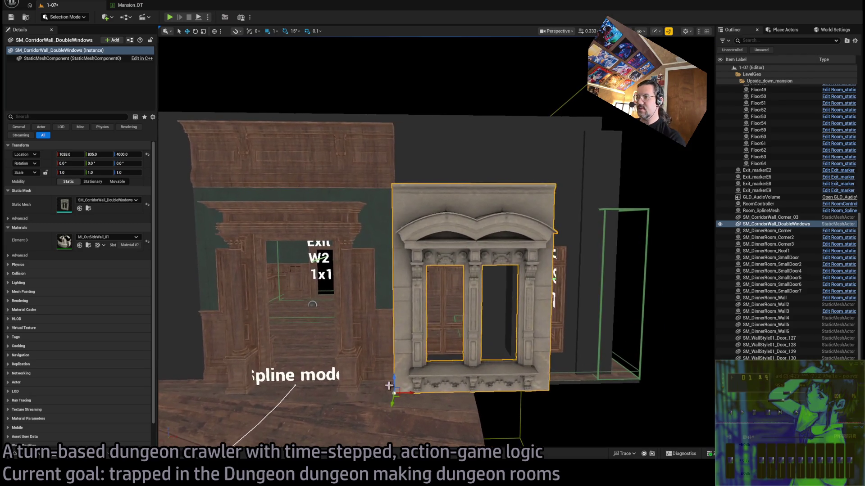
{"action": "left_click", "coordinate": [38, 457]}
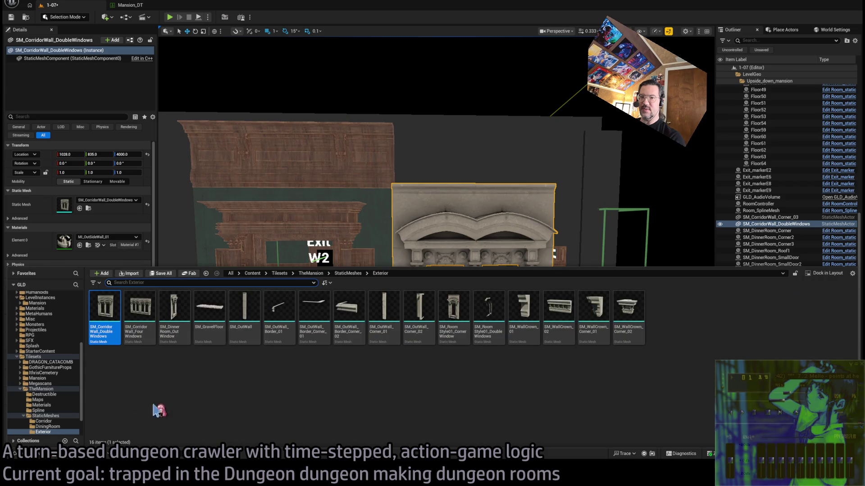
{"action": "left_click", "coordinate": [175, 323]}
{"action": "key", "text": "ctrl+space"}
{"action": "key", "text": "Delete"}
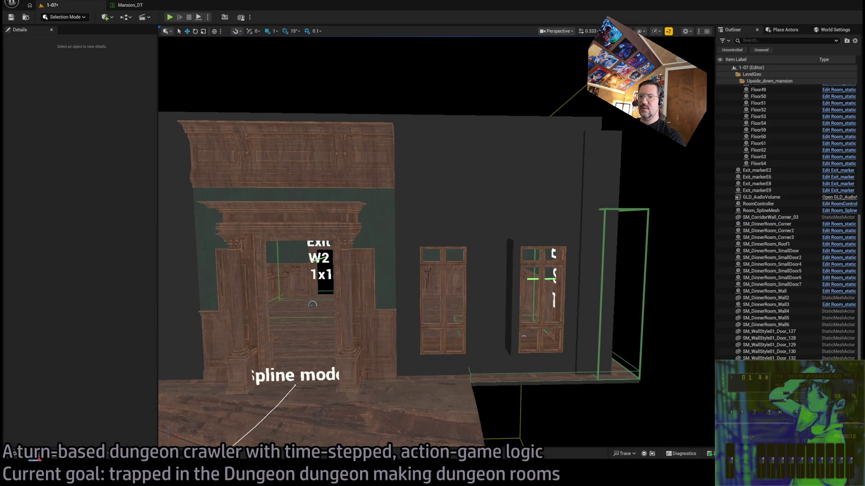
{"action": "left_click", "coordinate": [38, 457]}
{"action": "mouse_move", "coordinate": [170, 332]}
{"action": "left_mouse_down"}
{"action": "mouse_move", "coordinate": [315, 374]}
{"action": "mouse_move", "coordinate": [319, 391]}
{"action": "mouse_move", "coordinate": [411, 396]}
{"action": "mouse_move", "coordinate": [387, 389]}
{"action": "left_mouse_up"}
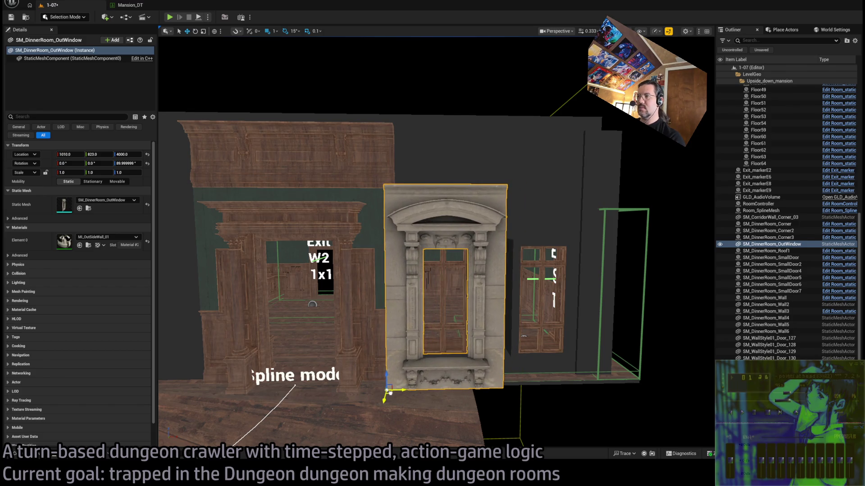
{"action": "scroll", "coordinate": [387, 389], "scroll_direction": "up", "scroll_amount": 1}
{"action": "scroll", "coordinate": [436, 242], "scroll_direction": "up", "scroll_amount": 6}
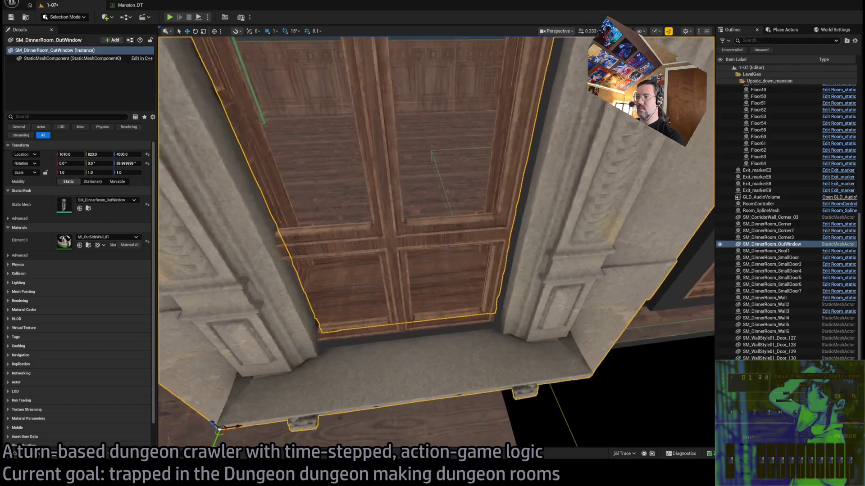
{"action": "scroll", "coordinate": [274, 369], "scroll_direction": "down", "scroll_amount": 4}
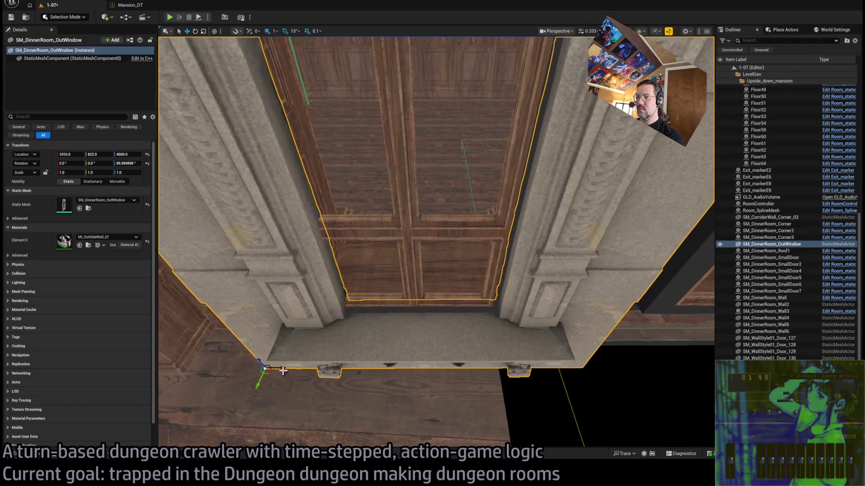
{"action": "left_click_drag", "start_coordinate": [281, 369], "coordinate": [276, 368]}
{"action": "scroll", "coordinate": [277, 368], "scroll_direction": "down", "scroll_amount": 5}
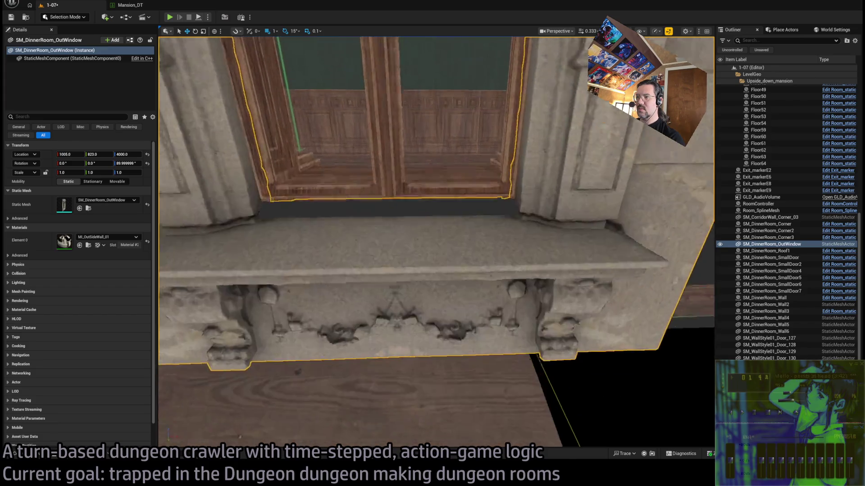
{"action": "left_click", "coordinate": [131, 163]}
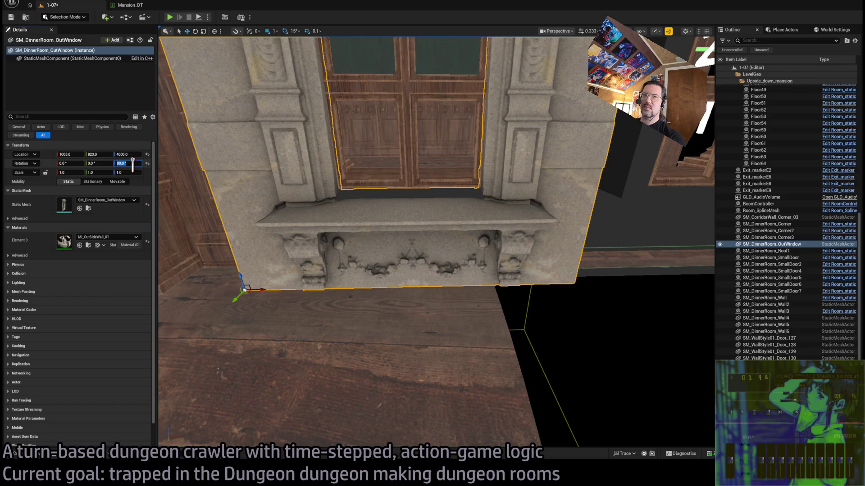
{"action": "left_click", "coordinate": [99, 154]}
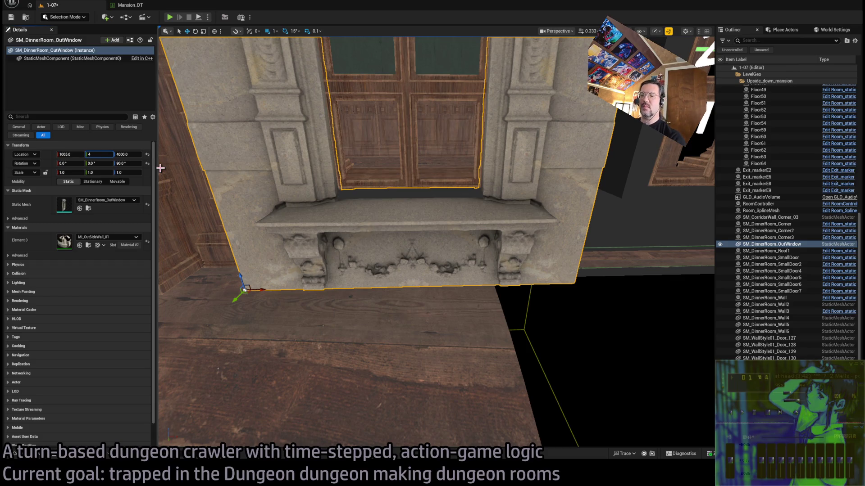
{"action": "type", "text": "0"}
{"action": "key", "text": "Return"}
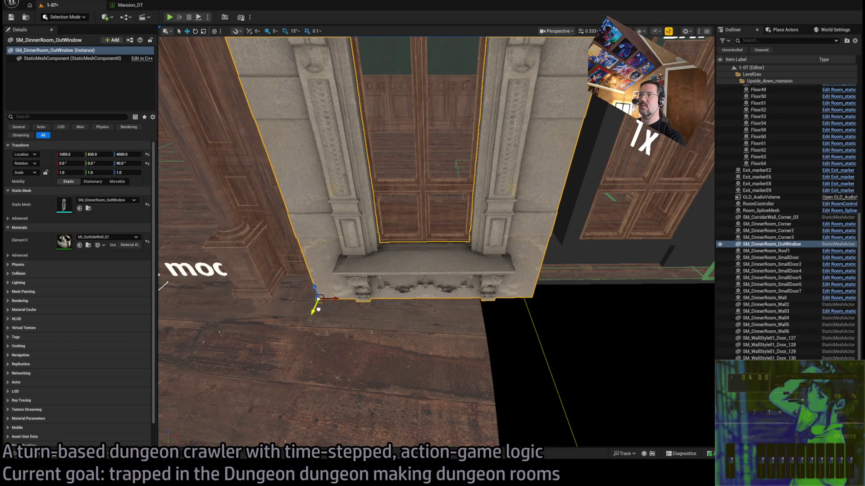
{"action": "key", "text": "w"}
{"action": "key", "text": "w"}
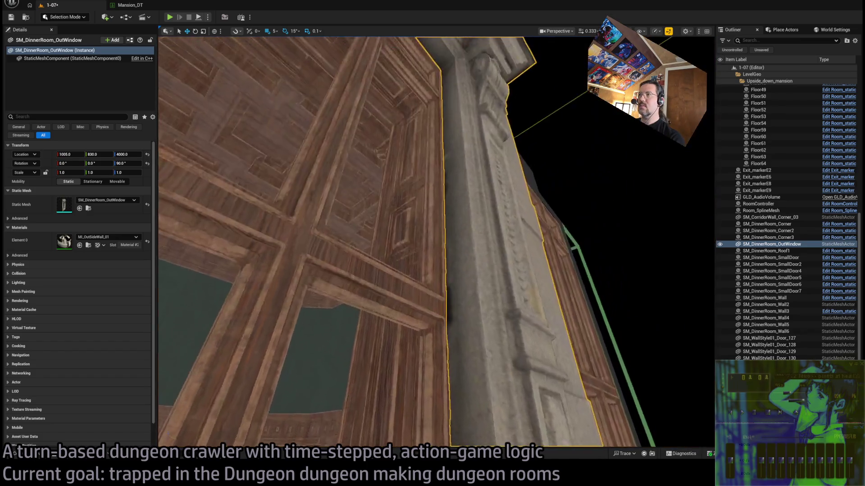
{"action": "key", "text": "s"}
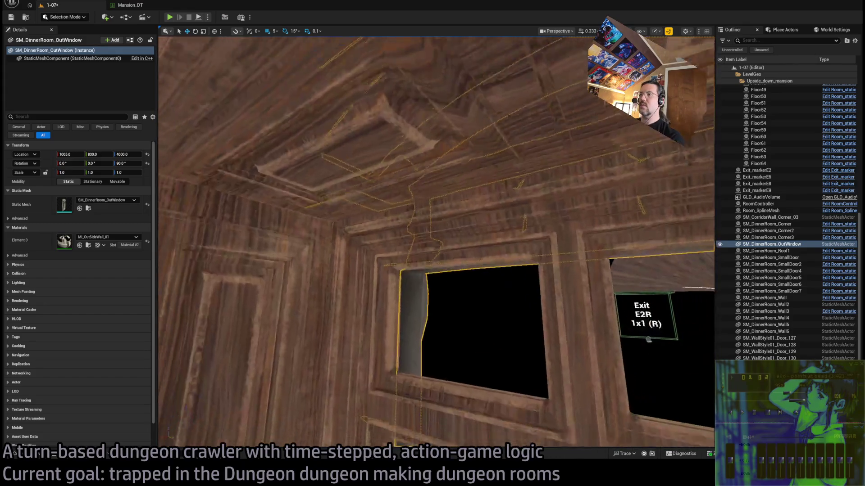
{"action": "key", "text": "s"}
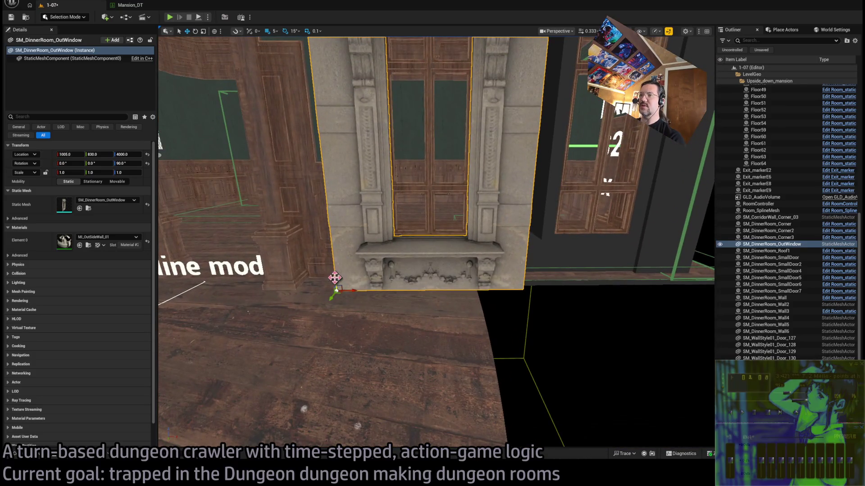
{"action": "key", "text": "w"}
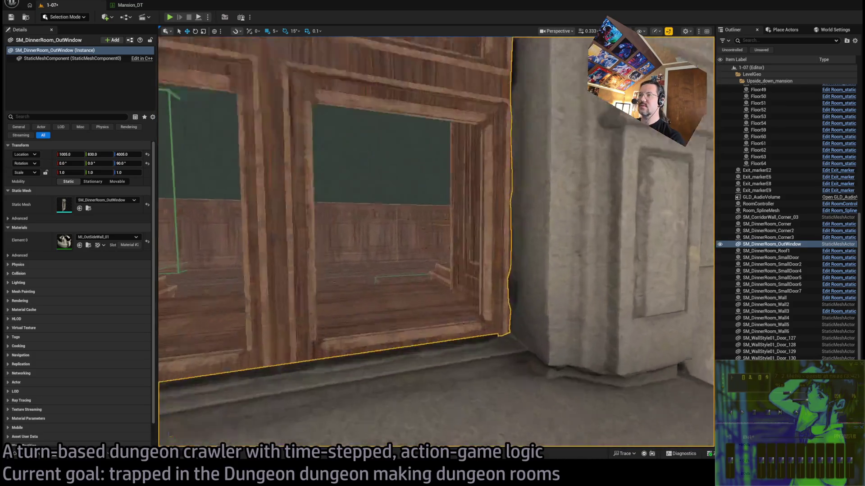
{"action": "key", "text": "s"}
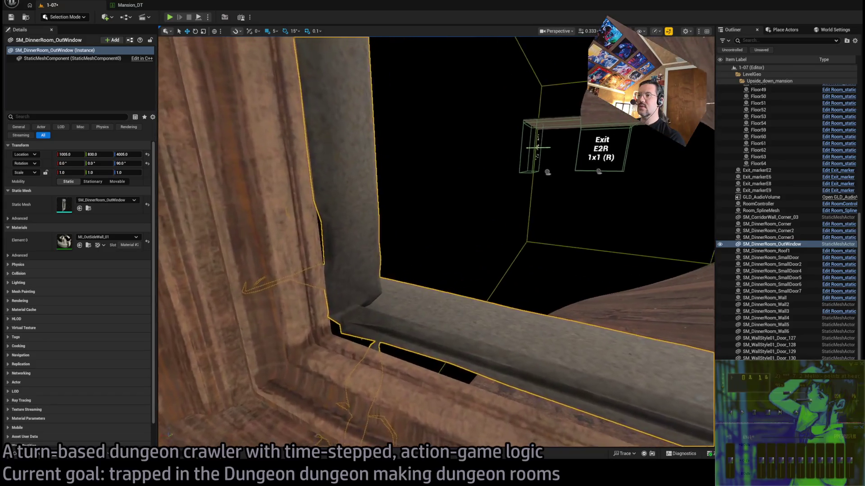
{"action": "key", "text": "w"}
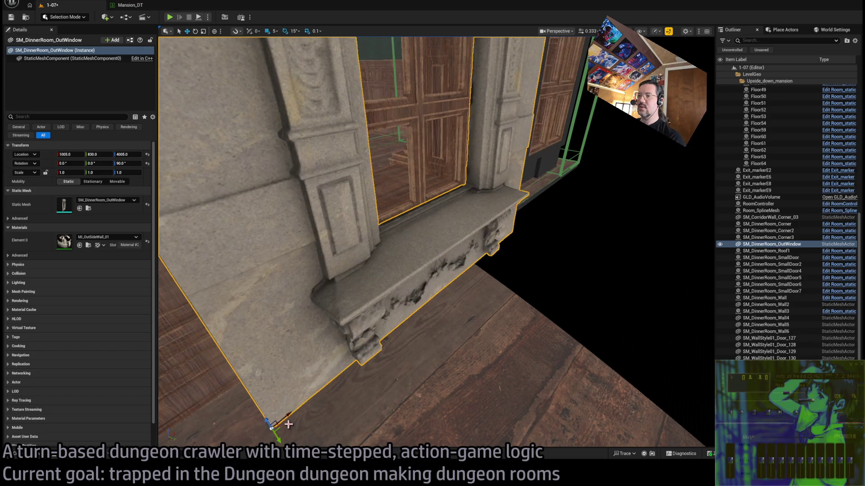
{"action": "key", "text": "q"}
{"action": "key", "text": "w"}
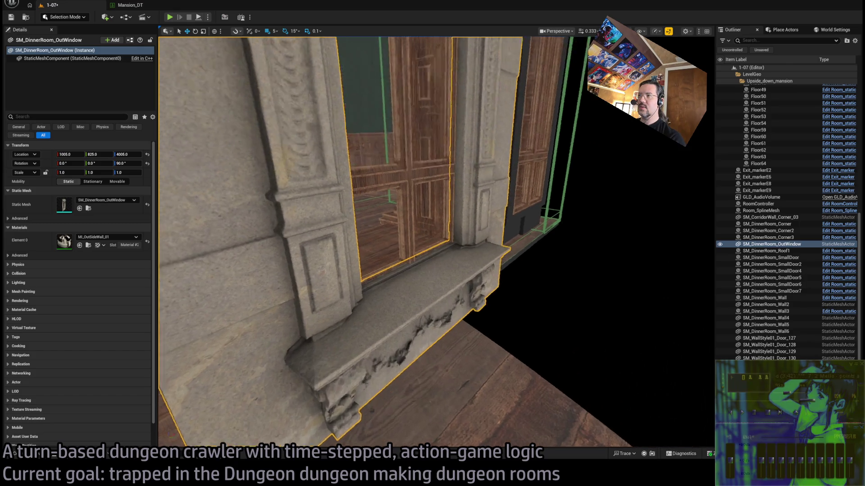
{"action": "key", "text": "w"}
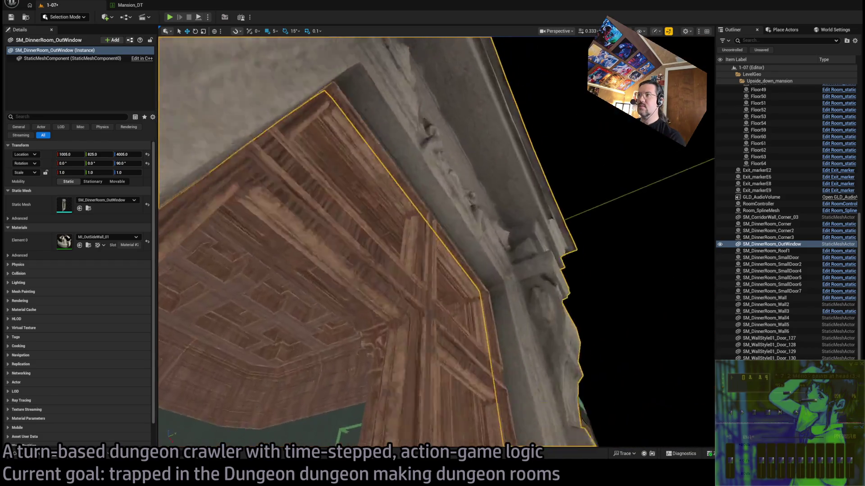
{"action": "key", "text": "w"}
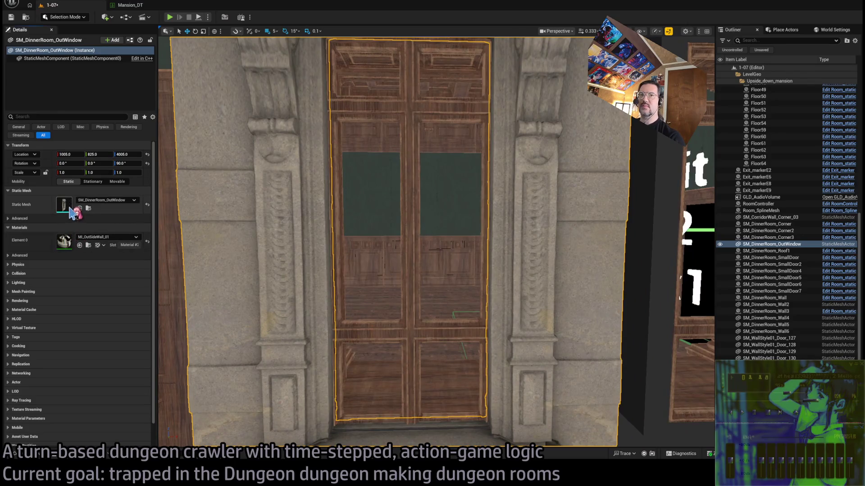
{"action": "key", "text": "ctrl+e"}
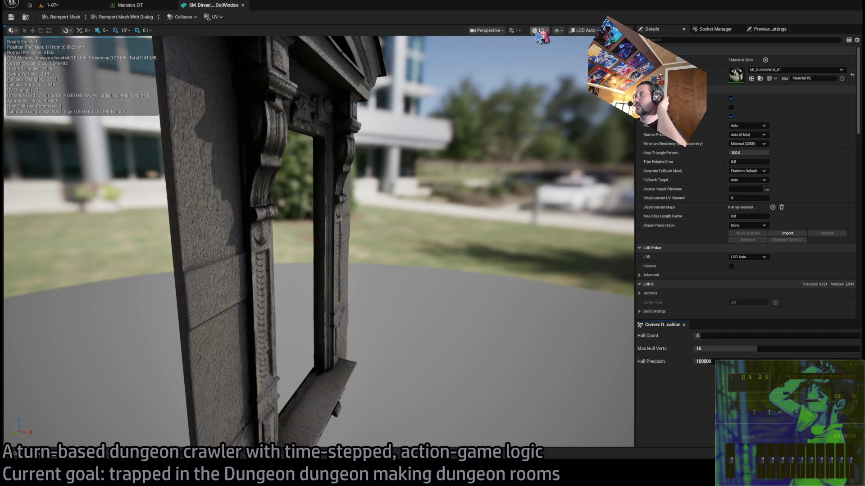
{"action": "middle_click", "coordinate": [227, 4]}
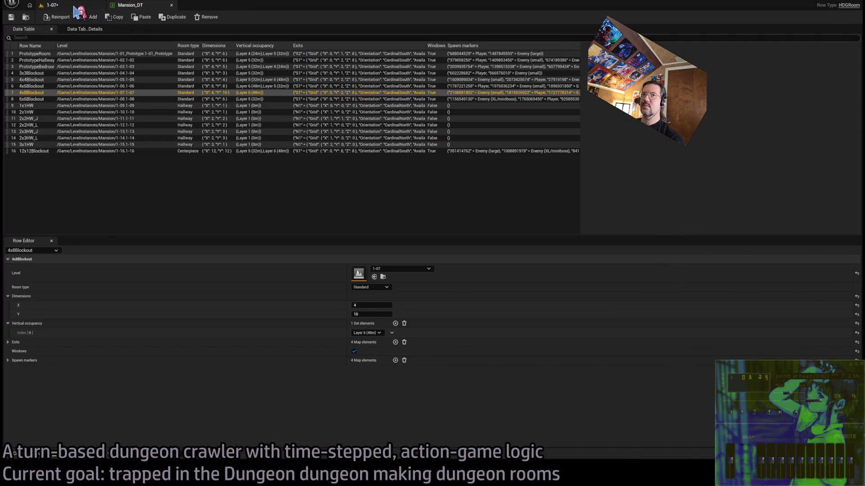
{"action": "scroll", "coordinate": [375, 154], "scroll_direction": "down", "scroll_amount": 3}
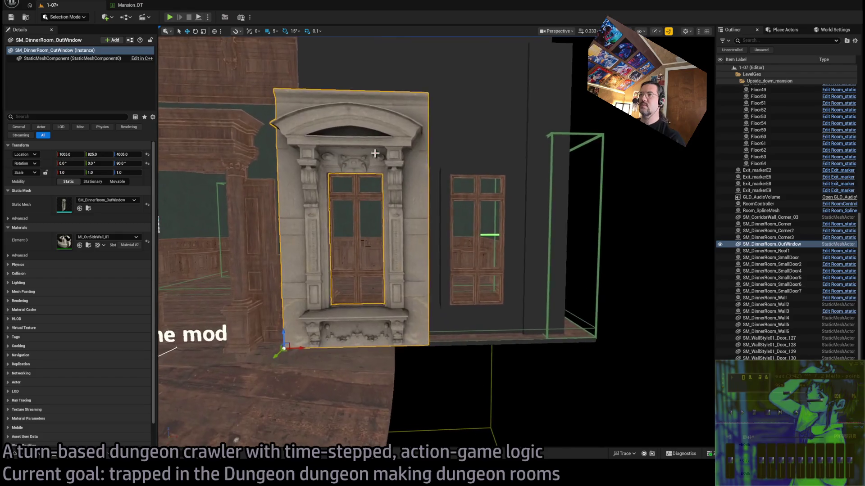
Duplicate the arched window as SM_DinnerRoom_OutWindow2 and nudge it to X 1225 beside the first.
{"action": "left_click_drag", "start_coordinate": [317, 339], "coordinate": [319, 340]}
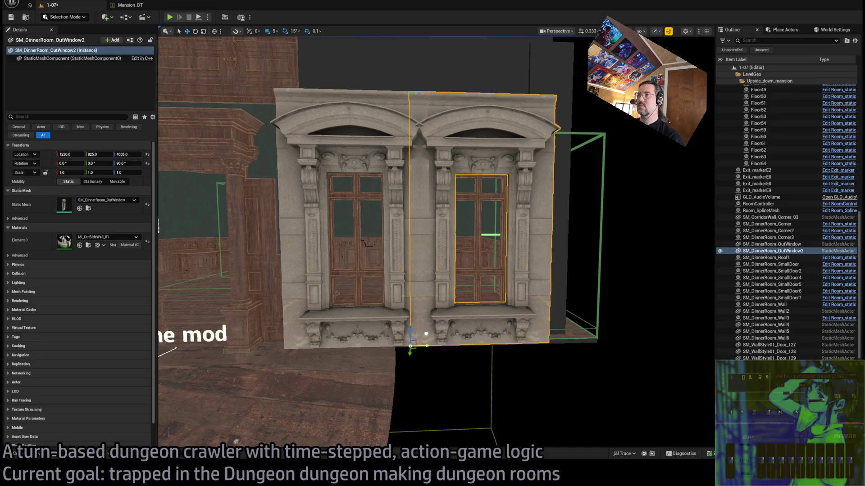
{"action": "scroll", "coordinate": [436, 244], "scroll_direction": "up", "scroll_amount": 6}
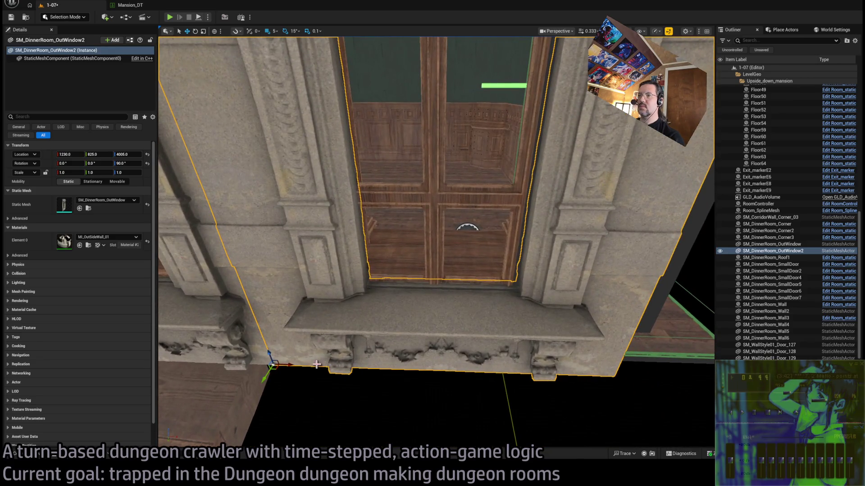
{"action": "left_click_drag", "start_coordinate": [288, 364], "coordinate": [282, 363]}
{"action": "scroll", "coordinate": [341, 292], "scroll_direction": "down", "scroll_amount": 5}
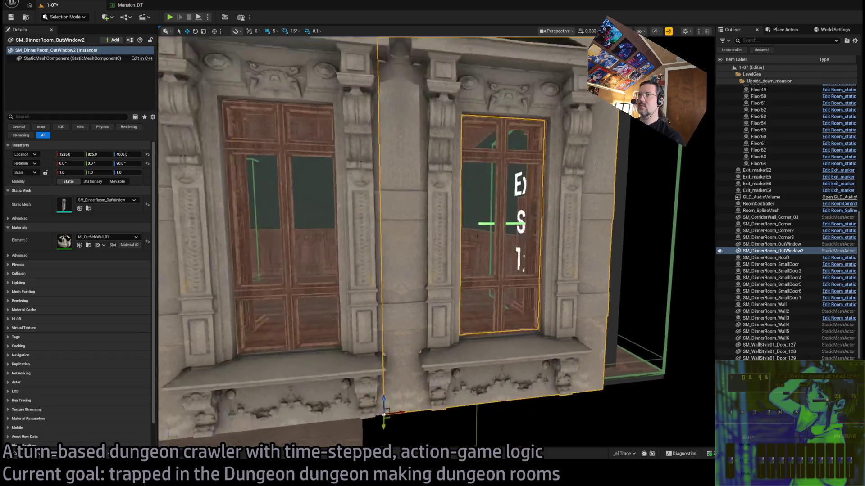
{"action": "scroll", "coordinate": [405, 396], "scroll_direction": "up", "scroll_amount": 6}
{"action": "scroll", "coordinate": [539, 335], "scroll_direction": "up", "scroll_amount": 2}
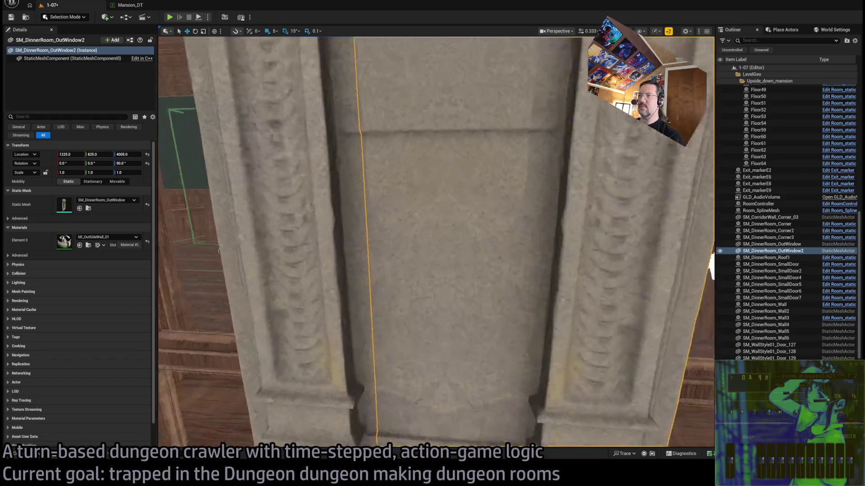
{"action": "scroll", "coordinate": [539, 335], "scroll_direction": "down", "scroll_amount": 5}
{"action": "scroll", "coordinate": [436, 242], "scroll_direction": "down", "scroll_amount": 4}
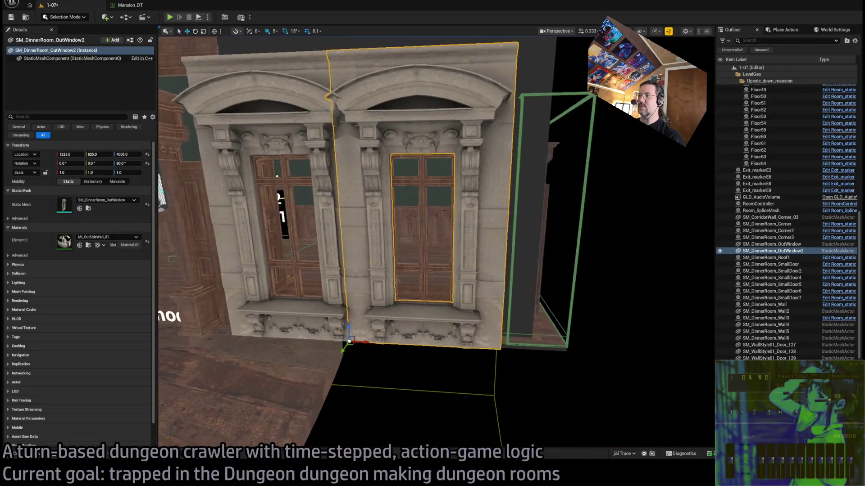
{"action": "scroll", "coordinate": [436, 242], "scroll_direction": "up", "scroll_amount": 5}
{"action": "scroll", "coordinate": [432, 242], "scroll_direction": "down", "scroll_amount": 3}
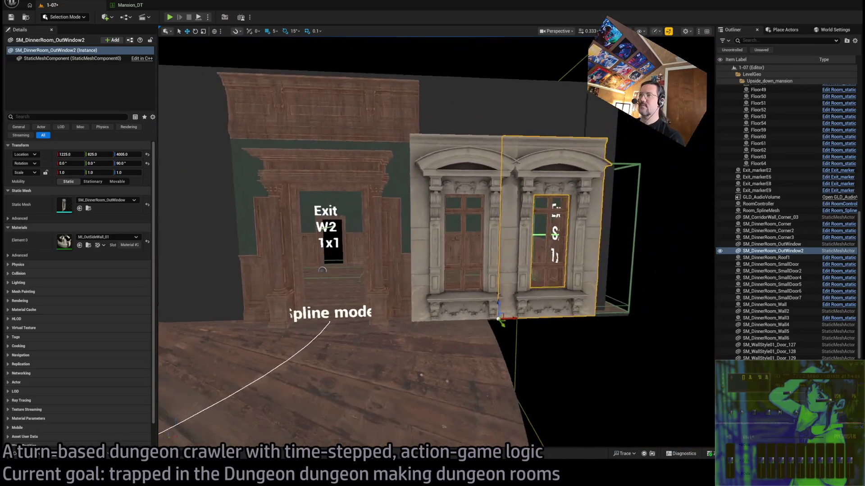
{"action": "scroll", "coordinate": [262, 276], "scroll_direction": "up", "scroll_amount": 4}
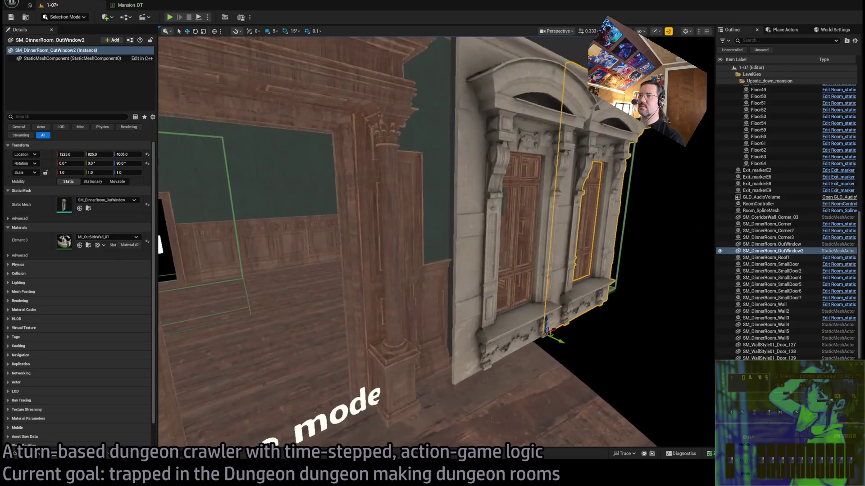
{"action": "scroll", "coordinate": [286, 268], "scroll_direction": "down", "scroll_amount": 2}
{"action": "key", "text": "ctrl+space"}
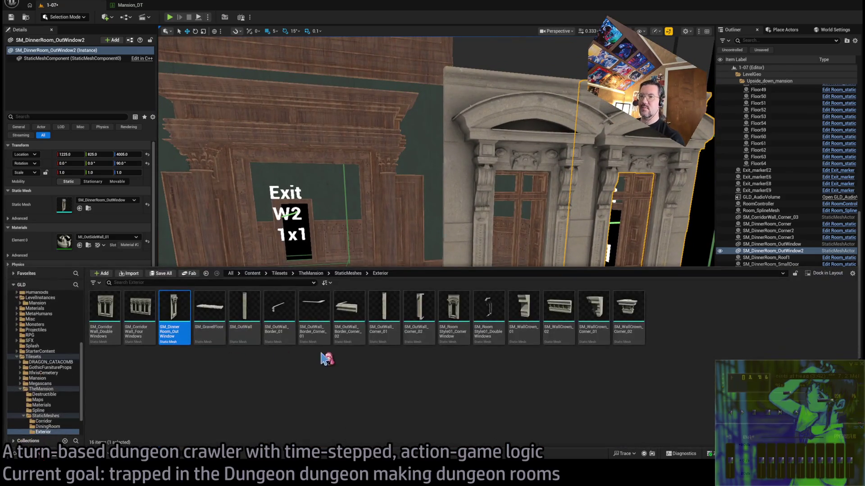
Place an SM_OutWall piece beside the windows at 950, 825, 4005.
{"action": "mouse_move", "coordinate": [241, 326]}
{"action": "left_mouse_down"}
{"action": "mouse_move", "coordinate": [380, 245]}
{"action": "mouse_move", "coordinate": [324, 323]}
{"action": "mouse_move", "coordinate": [345, 335]}
{"action": "left_mouse_up"}
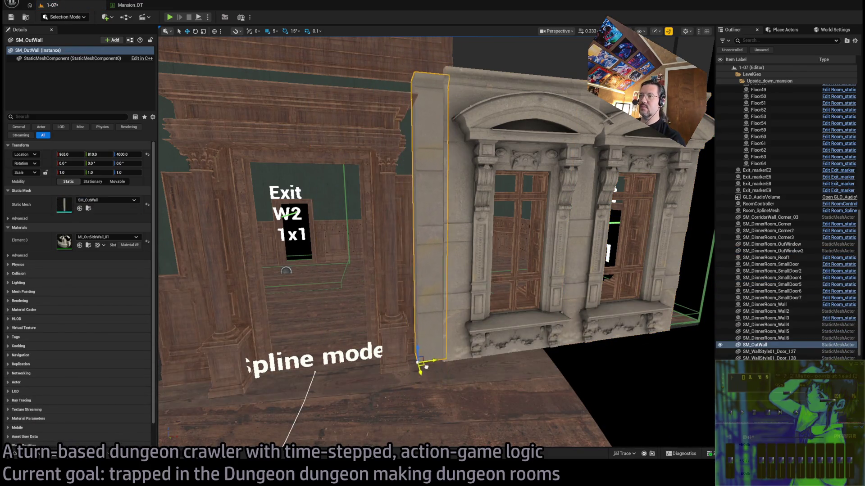
{"action": "key", "text": "Left"}
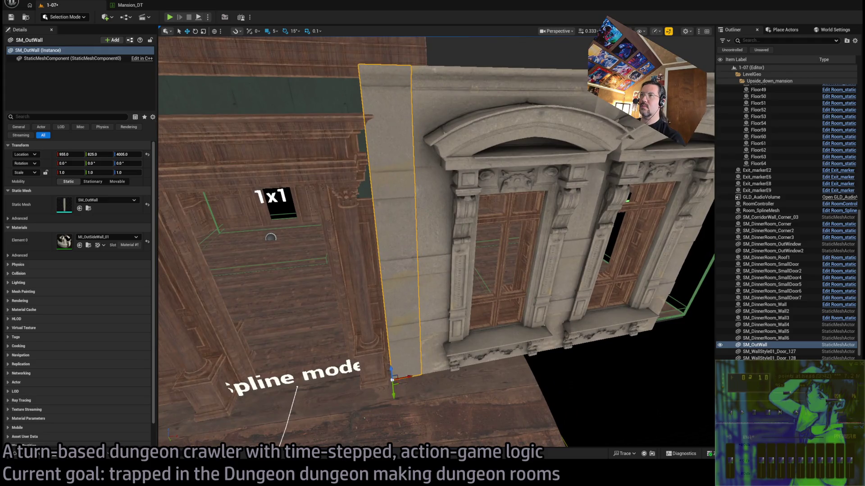
Replace the plain wall with SM_OutWall_Corner_01 at Z 4005, snapped to the windows' left edge.
{"action": "key", "text": "ctrl+space"}
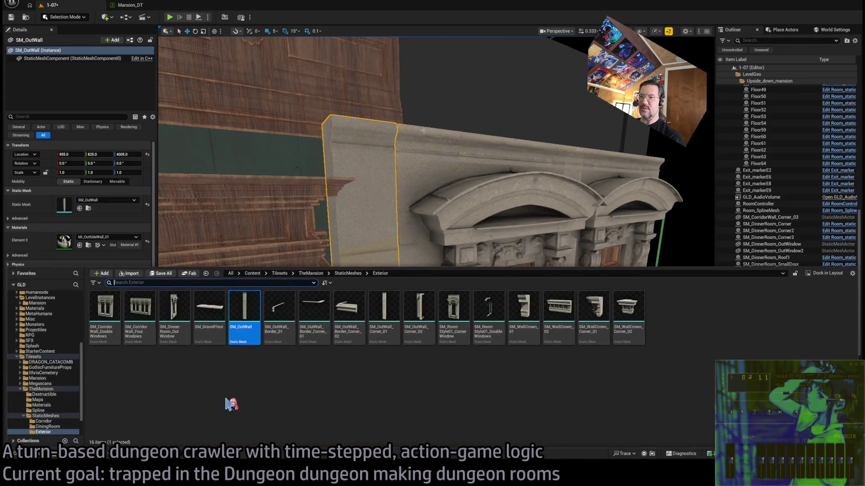
{"action": "left_click", "coordinate": [390, 317]}
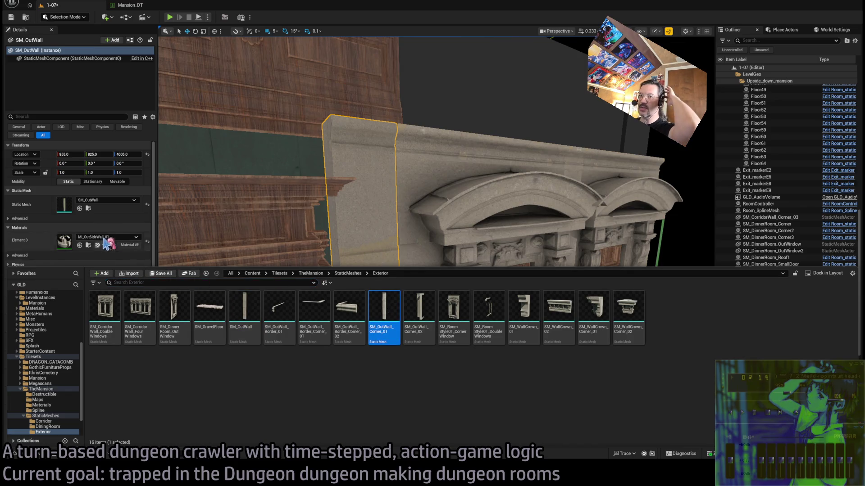
{"action": "left_click", "coordinate": [81, 208]}
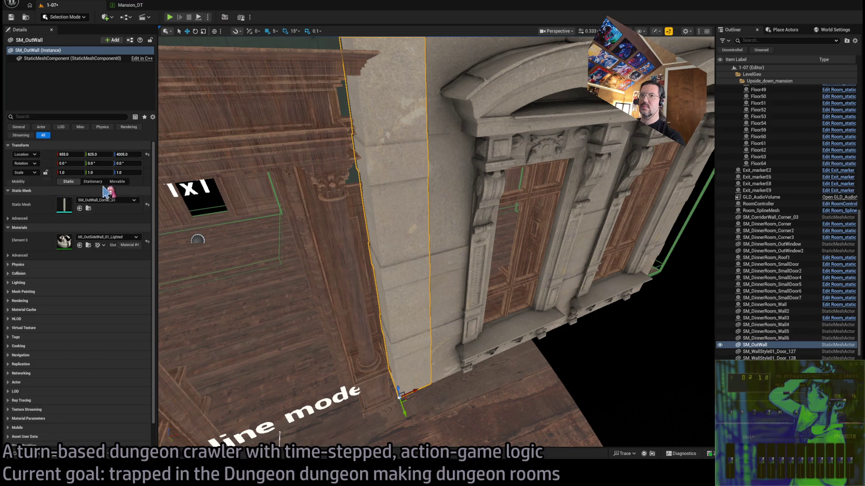
{"action": "key", "text": "Delete"}
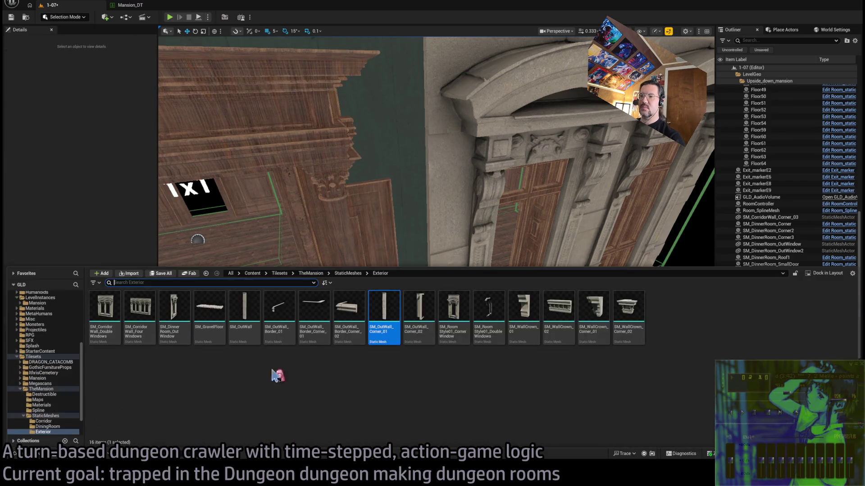
{"action": "key", "text": "ctrl+space"}
{"action": "left_click_drag", "start_coordinate": [257, 249], "coordinate": [285, 371]}
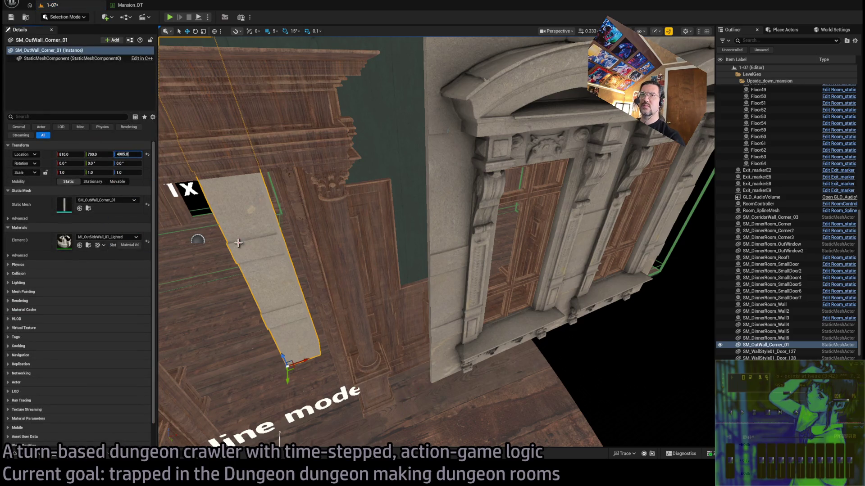
{"action": "key", "text": "Return"}
{"action": "left_click_drag", "start_coordinate": [289, 366], "coordinate": [400, 396]}
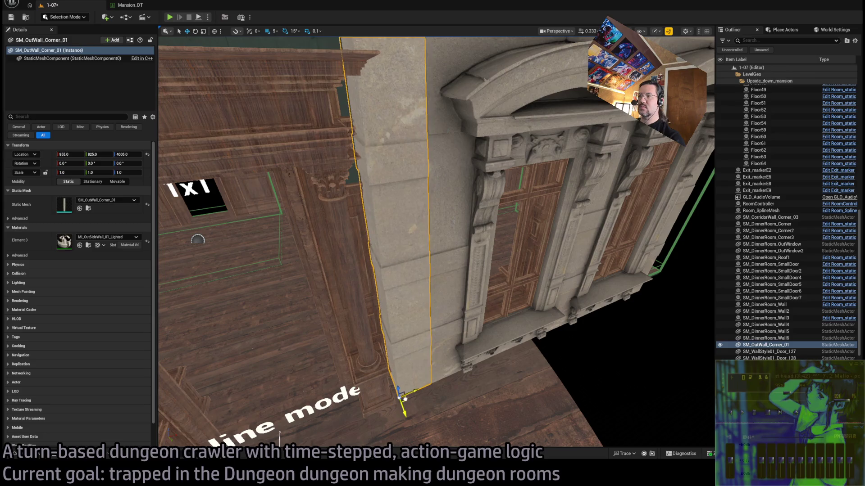
{"action": "key", "text": "f"}
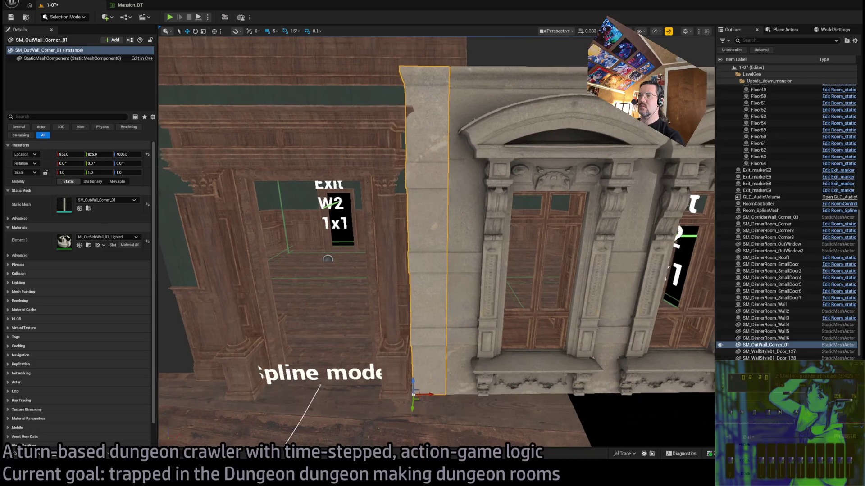
Try the corner piece at X scale 0.5, restore it to 1.0, then view the right-hand end.
{"action": "left_click_drag", "start_coordinate": [430, 331], "coordinate": [442, 331]}
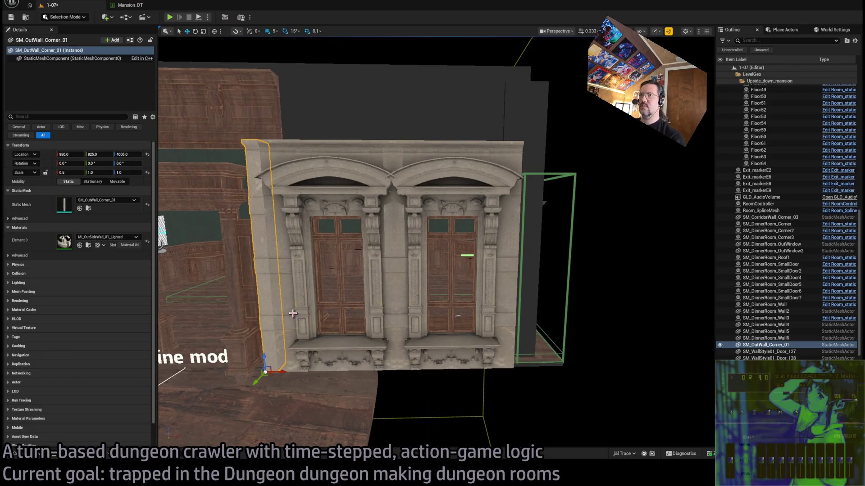
{"action": "left_click_drag", "start_coordinate": [293, 314], "coordinate": [293, 314]}
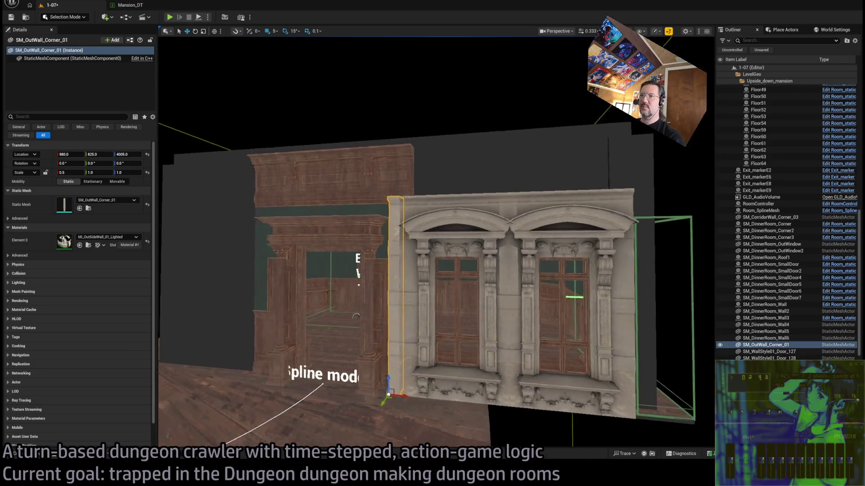
{"action": "left_click_drag", "start_coordinate": [237, 373], "coordinate": [543, 403]}
{"action": "left_click", "coordinate": [74, 169]}
{"action": "type", "text": "1"}
{"action": "key", "text": "Return"}
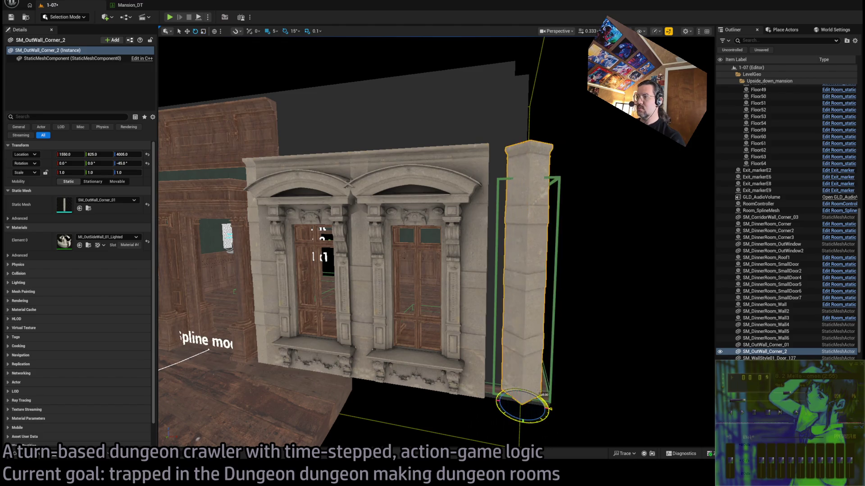
{"action": "left_click_drag", "start_coordinate": [487, 397], "coordinate": [487, 396]}
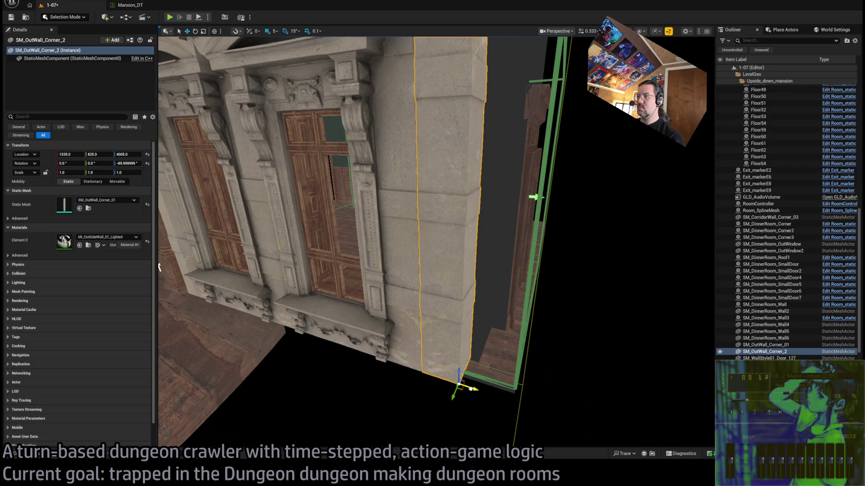
{"action": "left_click_drag", "start_coordinate": [483, 392], "coordinate": [483, 392]}
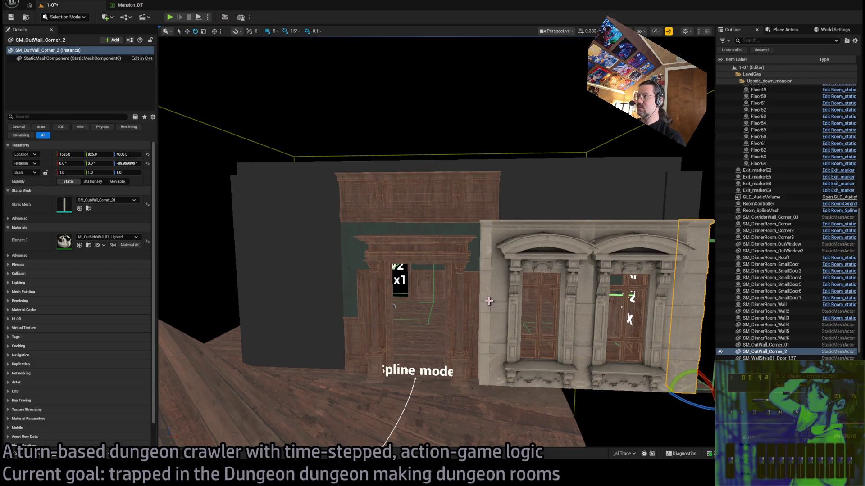
Duplicate the corner as SM_OutWall_Corner_3 at 630, 825, 4005 and drop an SM_OutWall into the doorway.
{"action": "left_click", "coordinate": [487, 350]}
{"action": "left_click", "coordinate": [697, 355]}
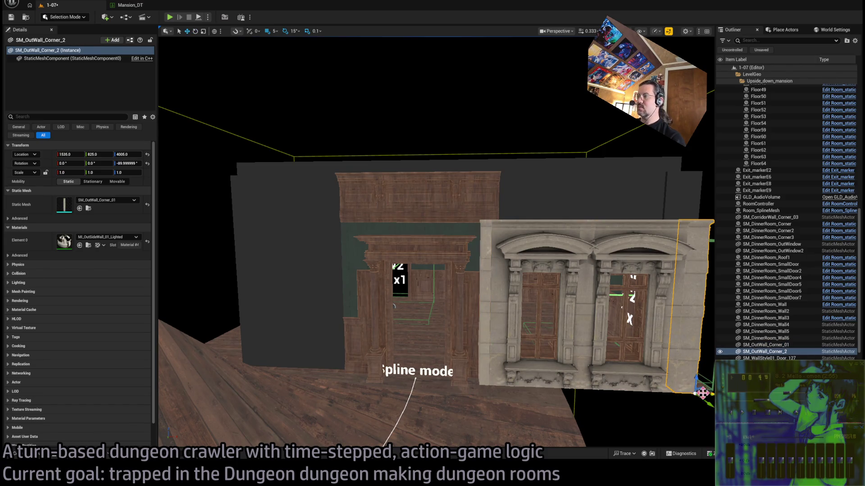
{"action": "left_click_drag", "start_coordinate": [707, 393], "coordinate": [368, 366]}
{"action": "scroll", "coordinate": [436, 242], "scroll_direction": "up", "scroll_amount": 10}
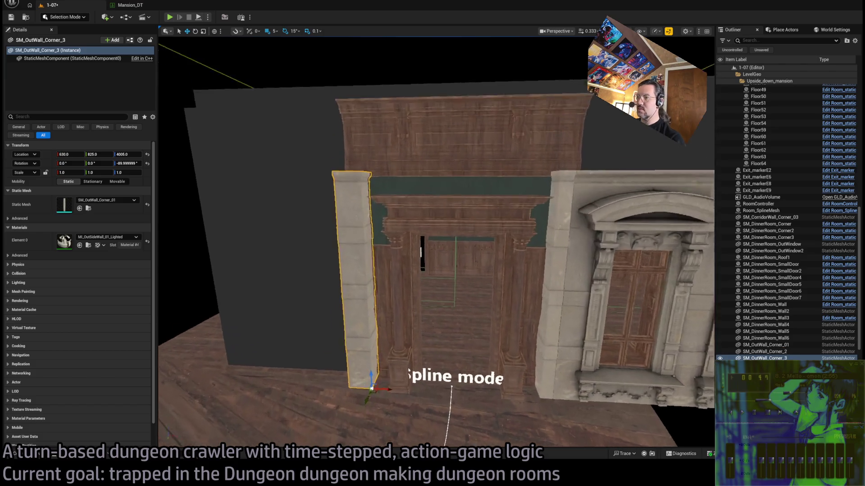
{"action": "mouse_move", "coordinate": [423, 315]}
{"action": "left_mouse_down"}
{"action": "mouse_move", "coordinate": [452, 383]}
{"action": "mouse_move", "coordinate": [567, 294]}
{"action": "left_mouse_up"}
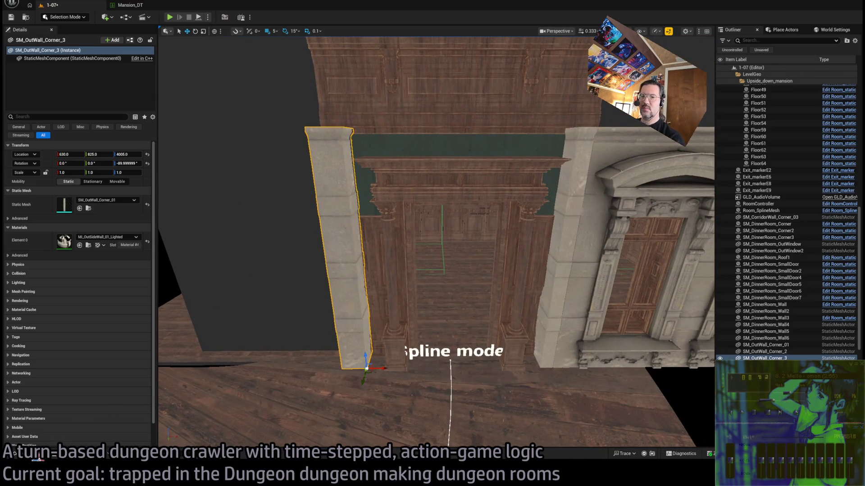
{"action": "key", "text": "ctrl+b"}
{"action": "left_click_drag", "start_coordinate": [245, 310], "coordinate": [448, 355]}
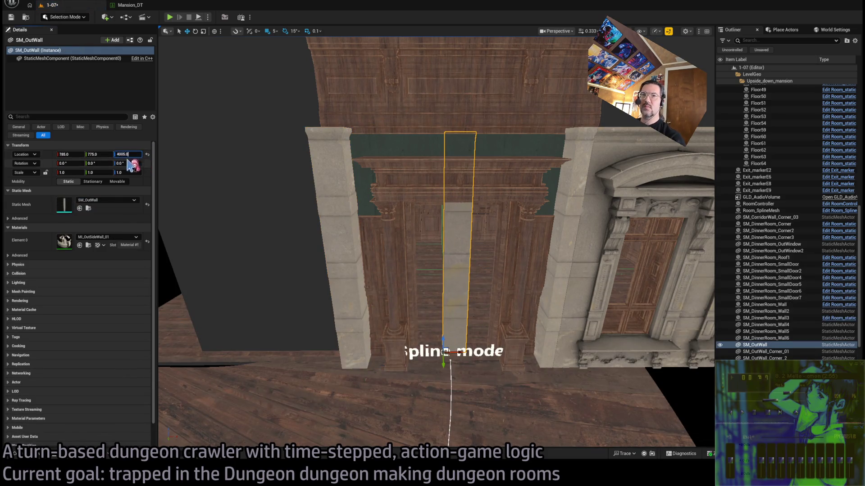
Move SM_OutWall onto the left pillar and duplicate it along X, ending with SM_OutWall4 at 380, 825, 4005.
{"action": "mouse_move", "coordinate": [448, 352]}
{"action": "left_mouse_down"}
{"action": "mouse_move", "coordinate": [318, 372]}
{"action": "mouse_move", "coordinate": [311, 360]}
{"action": "mouse_move", "coordinate": [333, 343]}
{"action": "mouse_move", "coordinate": [316, 356]}
{"action": "left_mouse_up"}
{"action": "left_click_drag", "start_coordinate": [377, 343], "coordinate": [374, 344]}
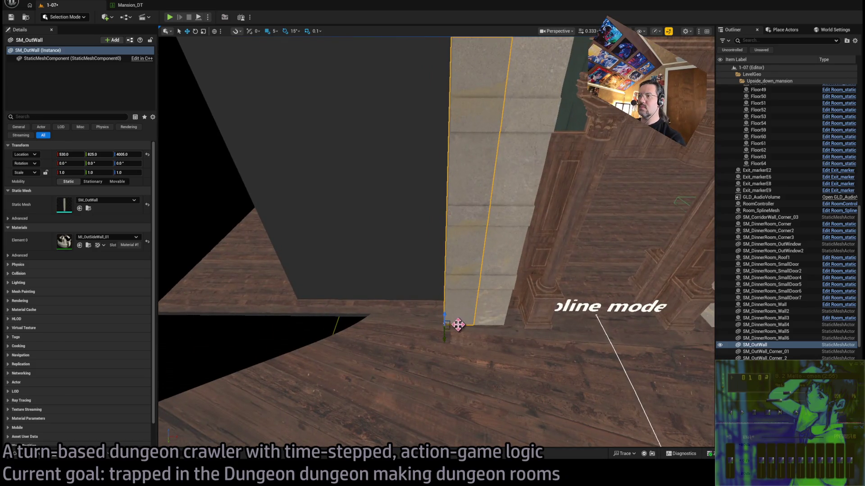
{"action": "mouse_move", "coordinate": [458, 324]}
{"action": "left_mouse_down"}
{"action": "mouse_move", "coordinate": [357, 324]}
{"action": "mouse_move", "coordinate": [379, 324]}
{"action": "left_mouse_up"}
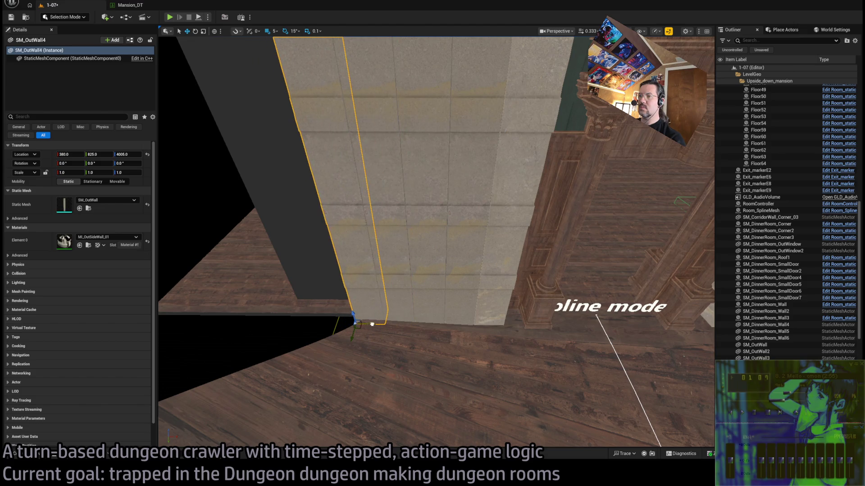
{"action": "scroll", "coordinate": [436, 243], "scroll_direction": "down", "scroll_amount": 5}
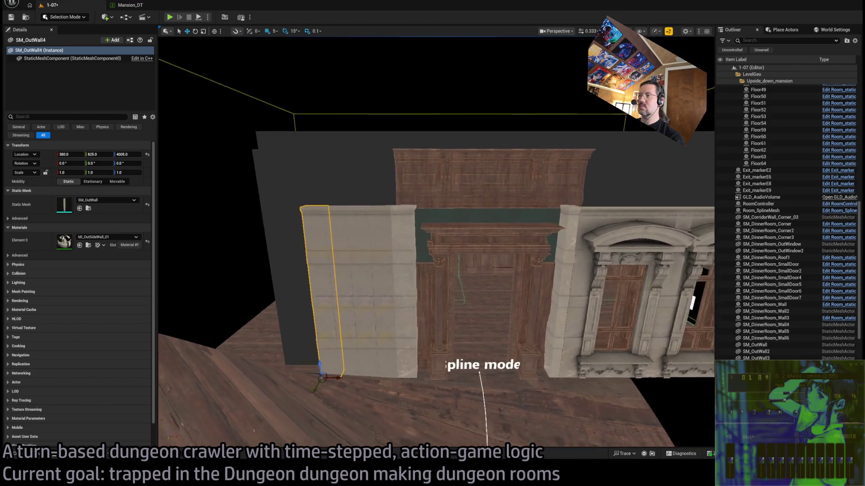
{"action": "mouse_move", "coordinate": [436, 244]}
{"action": "left_mouse_down"}
{"action": "mouse_move", "coordinate": [405, 270]}
{"action": "mouse_move", "coordinate": [397, 293]}
{"action": "mouse_move", "coordinate": [415, 262]}
{"action": "mouse_move", "coordinate": [398, 250]}
{"action": "mouse_move", "coordinate": [390, 223]}
{"action": "mouse_move", "coordinate": [414, 232]}
{"action": "mouse_move", "coordinate": [362, 220]}
{"action": "mouse_move", "coordinate": [498, 248]}
{"action": "mouse_move", "coordinate": [476, 259]}
{"action": "left_mouse_up"}
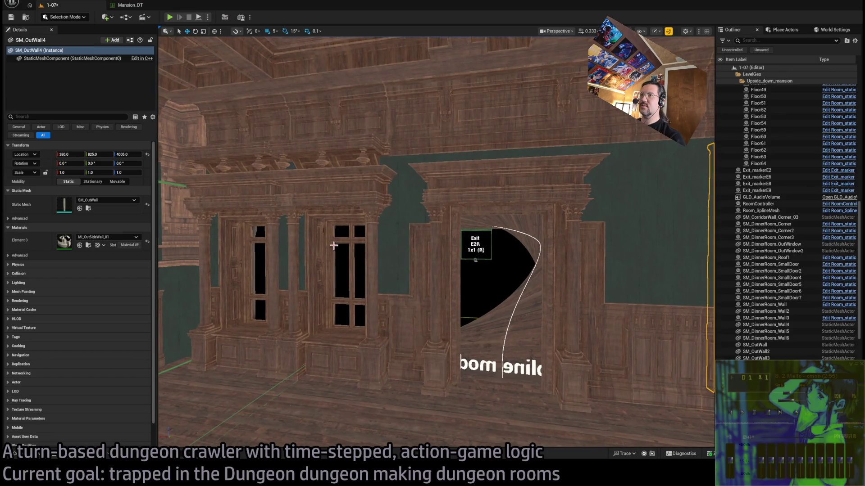
Delete the ten selected stone facade wall, window and pillar pieces.
{"action": "left_click", "coordinate": [264, 136]}
{"action": "key", "text": "f"}
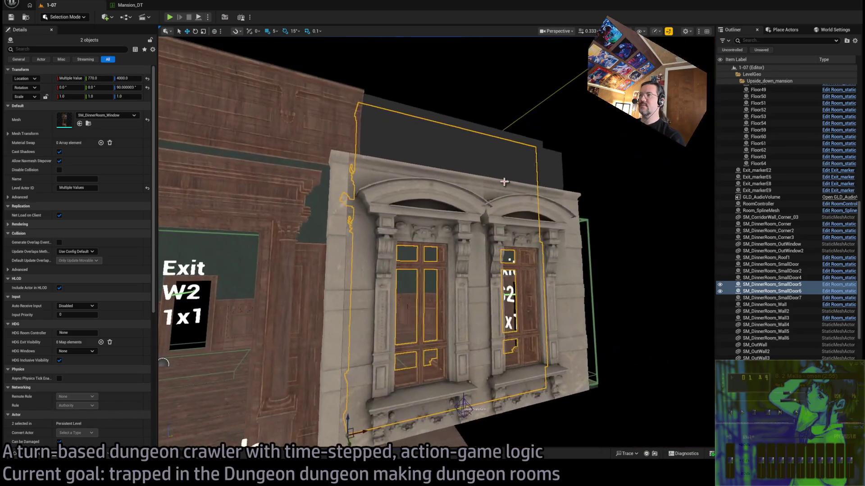
{"action": "left_click", "coordinate": [451, 198], "text": "ctrl"}
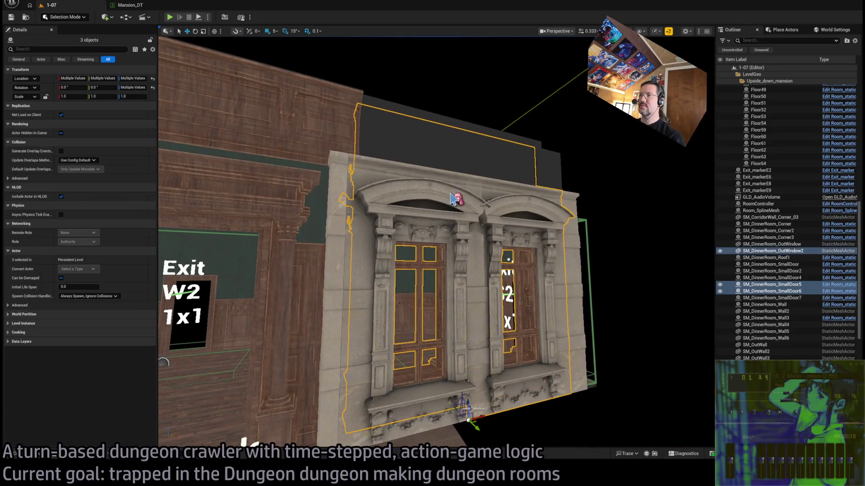
{"action": "left_click", "coordinate": [347, 187], "text": "ctrl"}
{"action": "left_click_drag", "start_coordinate": [347, 186], "coordinate": [334, 210]}
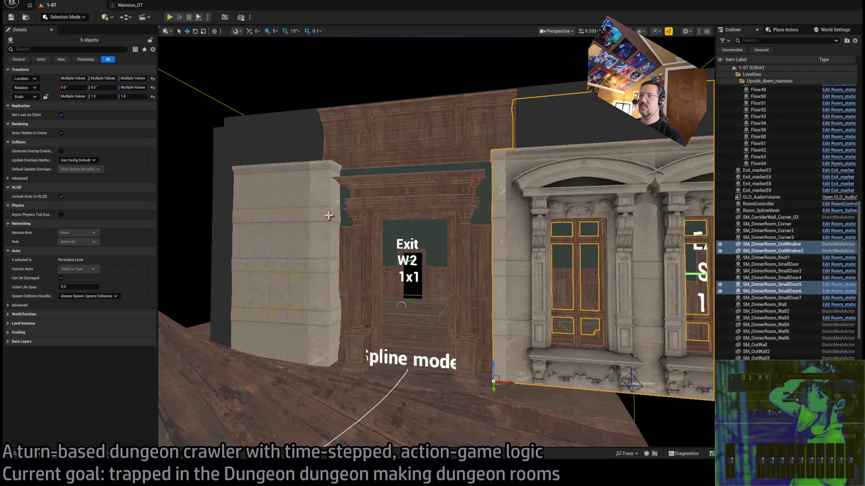
{"action": "left_click", "coordinate": [329, 216], "text": "ctrl"}
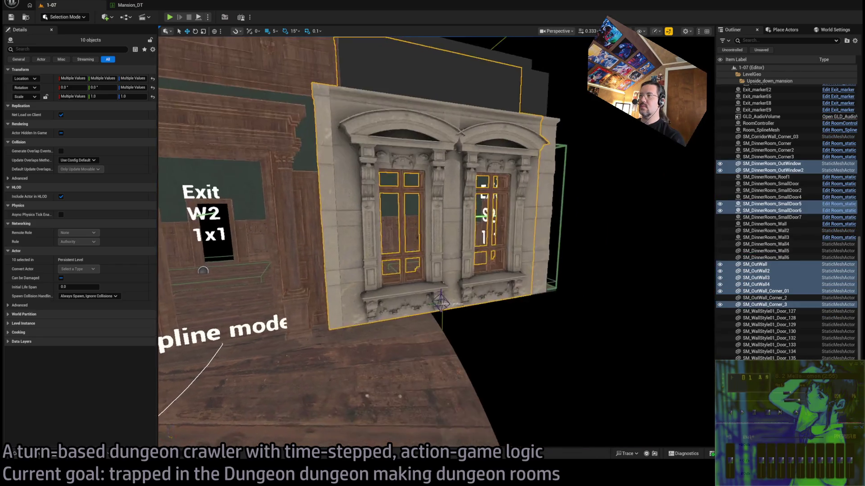
{"action": "key", "text": "Delete"}
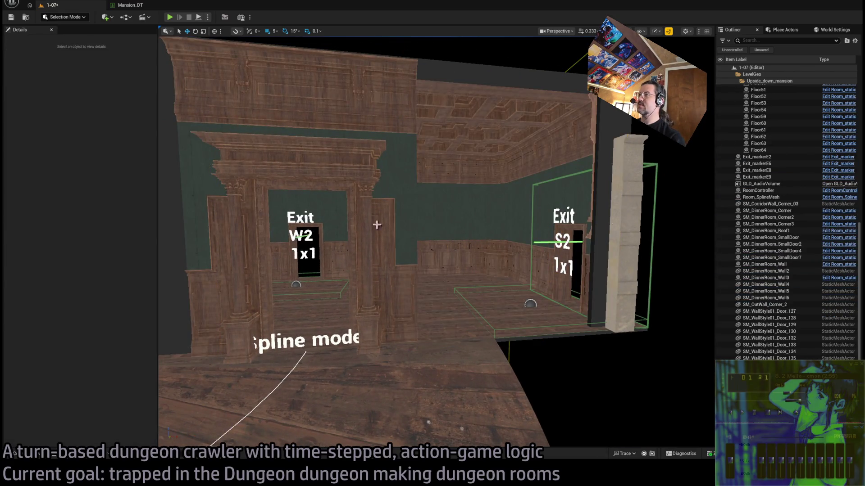
Delete the Corner2 wall piece next to SmallDoor7.
{"action": "left_click", "coordinate": [377, 224]}
{"action": "key", "text": "f"}
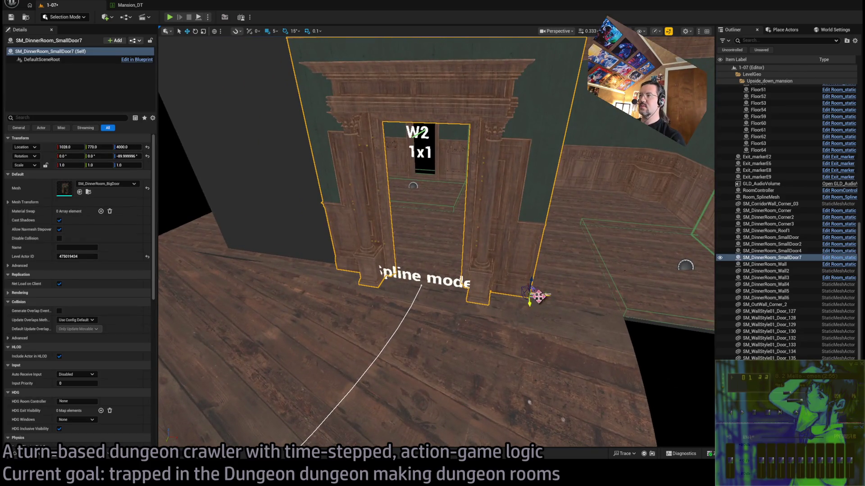
{"action": "left_click", "coordinate": [254, 207]}
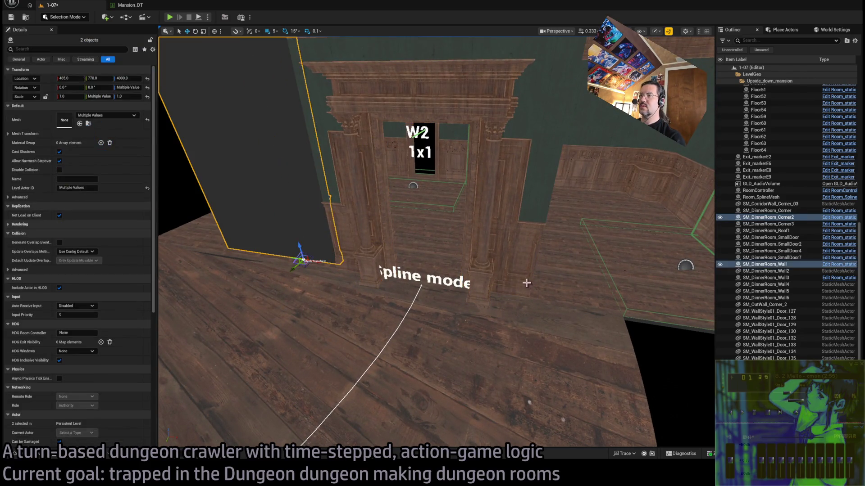
{"action": "key", "text": "Delete"}
Slide SmallDoor7 to X 773, then shift it and SmallDoor4 together to the right.
{"action": "left_click", "coordinate": [509, 244]}
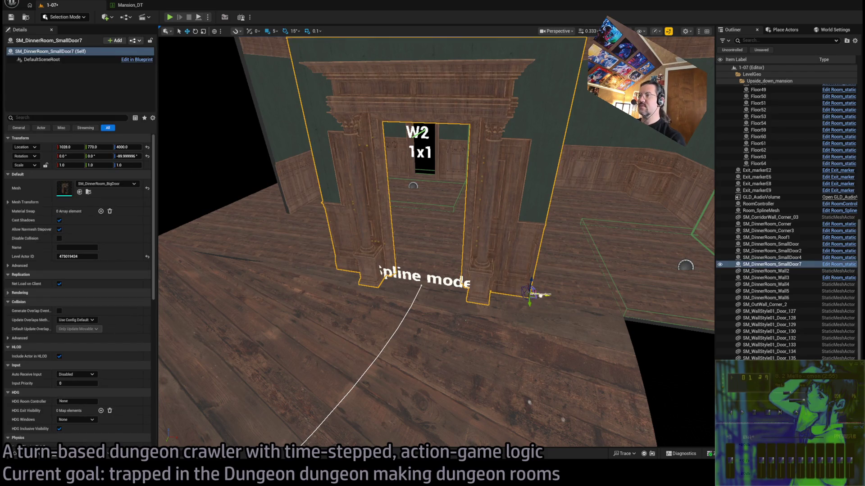
{"action": "mouse_move", "coordinate": [540, 295]}
{"action": "left_mouse_down"}
{"action": "mouse_move", "coordinate": [428, 289]}
{"action": "mouse_move", "coordinate": [512, 262]}
{"action": "left_mouse_up"}
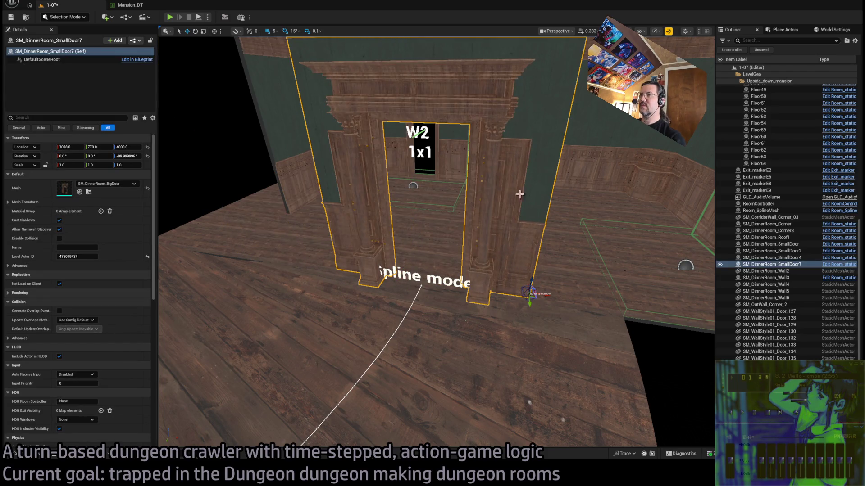
{"action": "left_click_drag", "start_coordinate": [519, 194], "coordinate": [562, 196]}
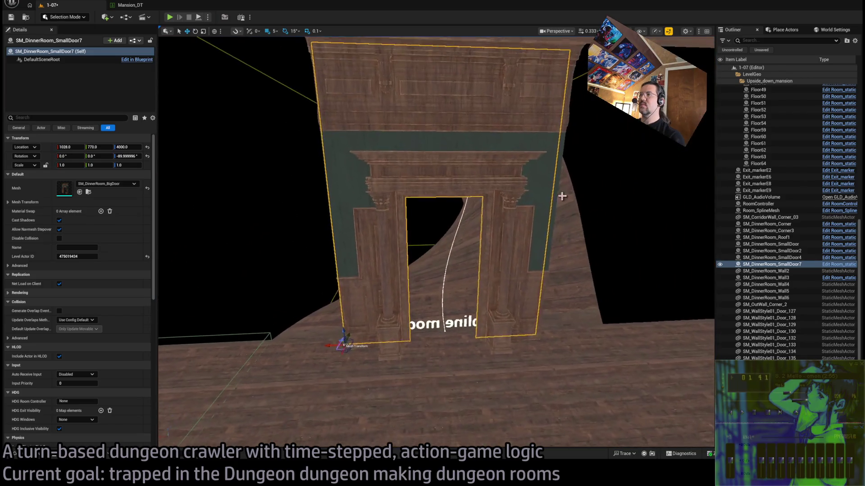
{"action": "left_click", "coordinate": [486, 148], "text": "ctrl"}
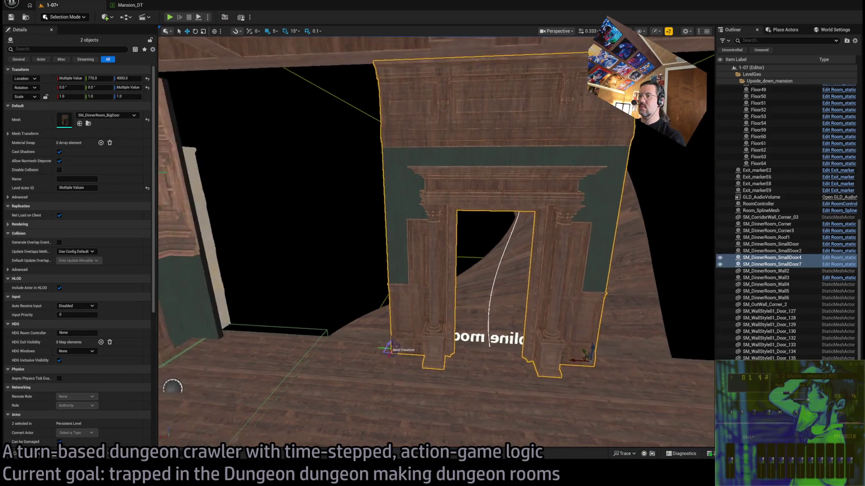
{"action": "scroll", "coordinate": [471, 363], "scroll_direction": "up", "scroll_amount": 2}
{"action": "mouse_move", "coordinate": [548, 366]}
{"action": "left_mouse_down"}
{"action": "mouse_move", "coordinate": [682, 366]}
{"action": "mouse_move", "coordinate": [386, 355]}
{"action": "mouse_move", "coordinate": [548, 378]}
{"action": "mouse_move", "coordinate": [647, 372]}
{"action": "mouse_move", "coordinate": [453, 371]}
{"action": "left_mouse_up"}
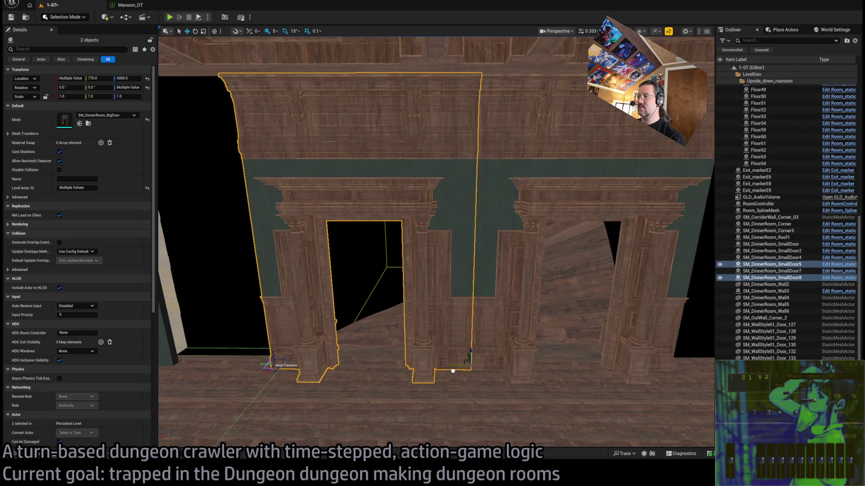
{"action": "scroll", "coordinate": [490, 350], "scroll_direction": "up", "scroll_amount": 10}
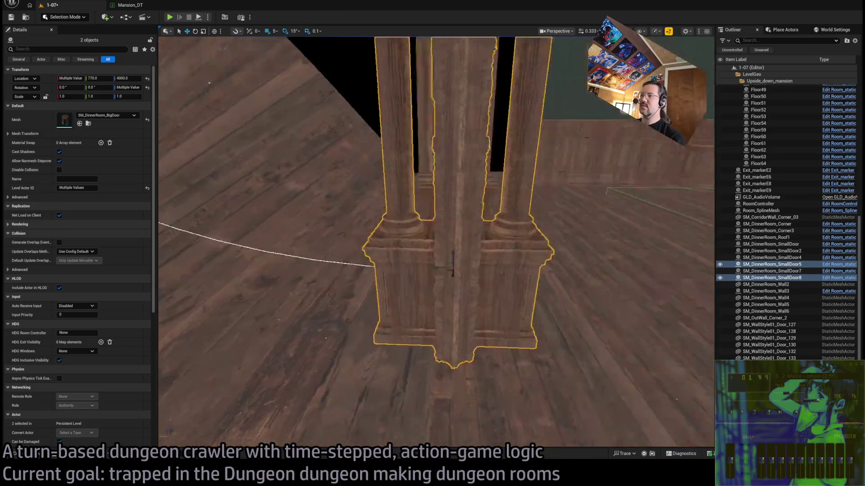
{"action": "scroll", "coordinate": [436, 242], "scroll_direction": "down", "scroll_amount": 10}
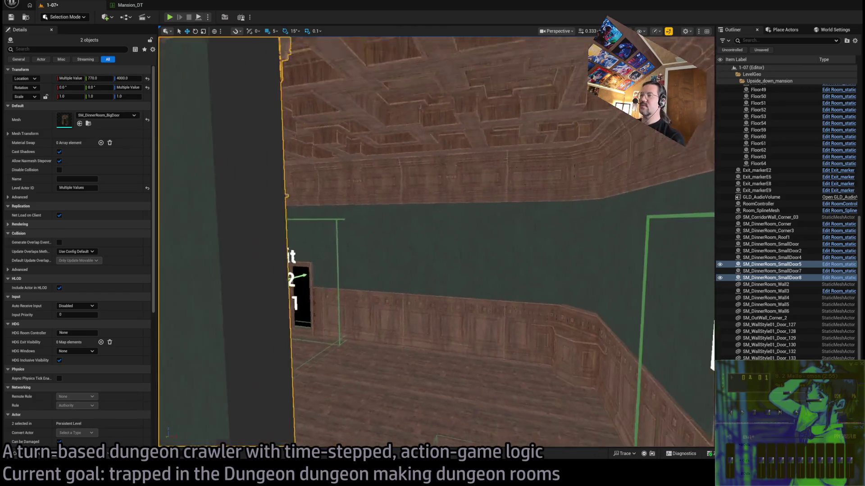
{"action": "key", "text": "ctrl+z"}
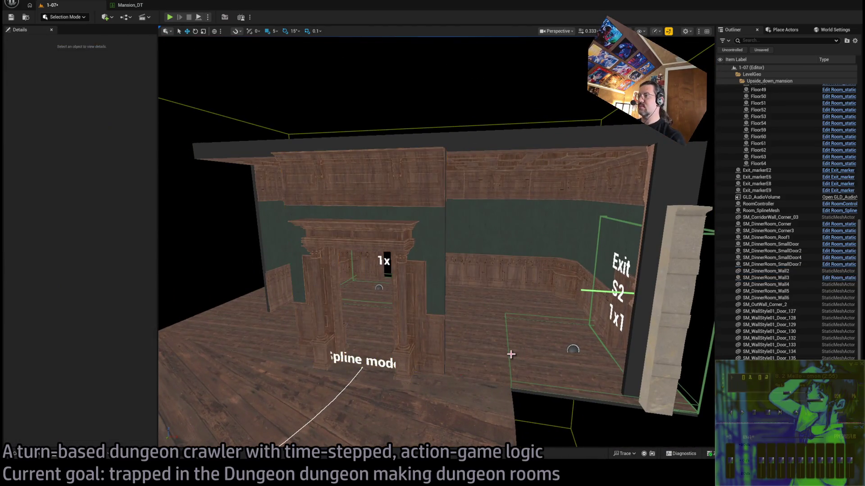
{"action": "key", "text": "ctrl+z"}
{"action": "key", "text": "ctrl+z"}
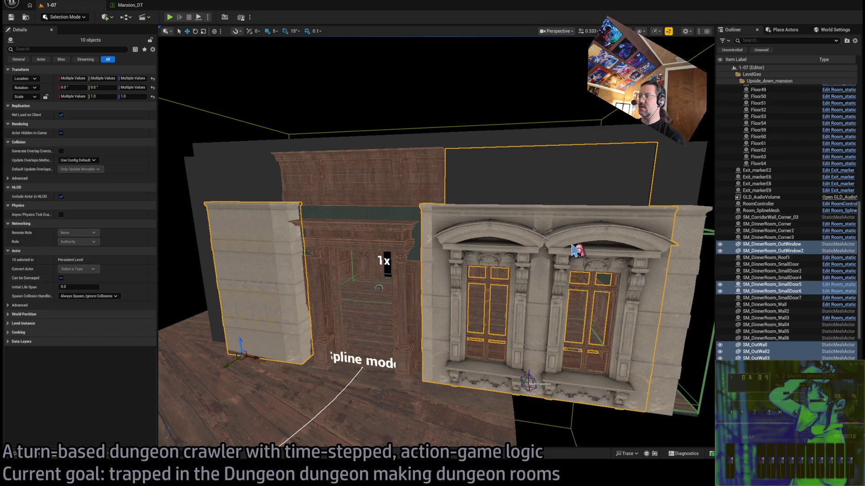
{"action": "left_click", "coordinate": [575, 250], "text": "ctrl"}
{"action": "key", "text": "Delete"}
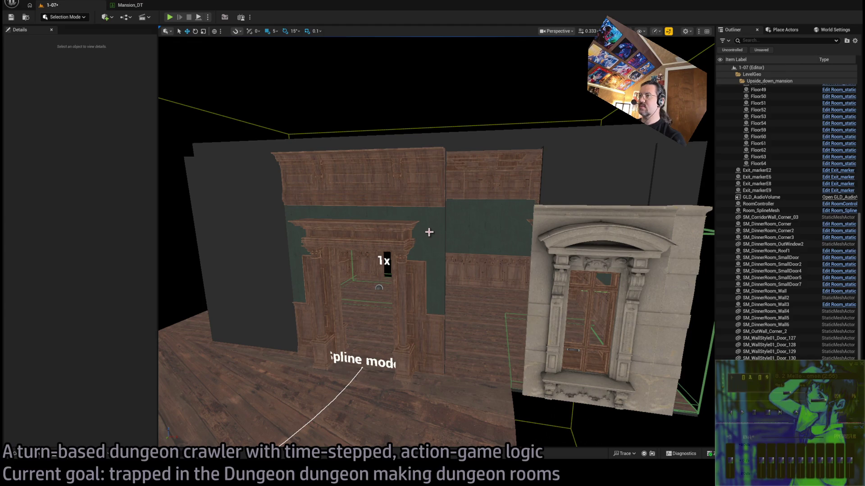
{"action": "key", "text": "ctrl+z"}
{"action": "key", "text": "ctrl+z"}
{"action": "key", "text": "ctrl+z"}
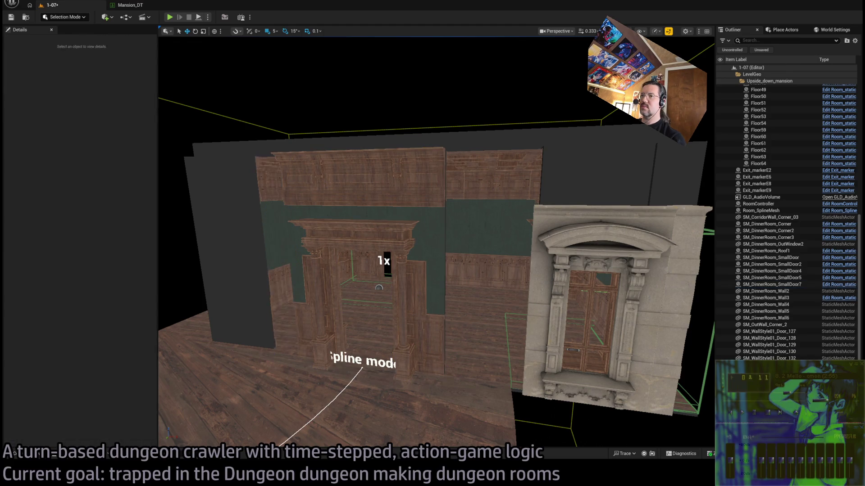
{"action": "left_click", "coordinate": [357, 224]}
{"action": "scroll", "coordinate": [357, 224], "scroll_direction": "down", "scroll_amount": 5}
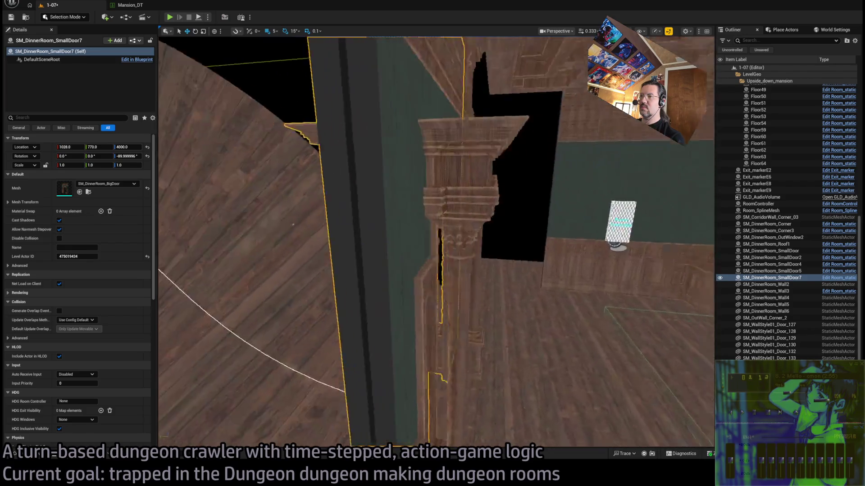
{"action": "scroll", "coordinate": [293, 224], "scroll_direction": "up", "scroll_amount": 5}
{"action": "left_click", "coordinate": [484, 311], "text": "ctrl"}
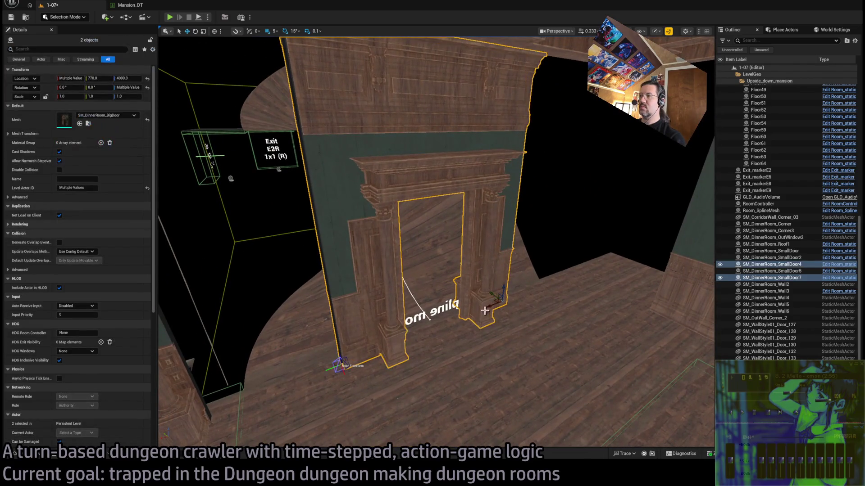
{"action": "scroll", "coordinate": [489, 308], "scroll_direction": "down", "scroll_amount": 4}
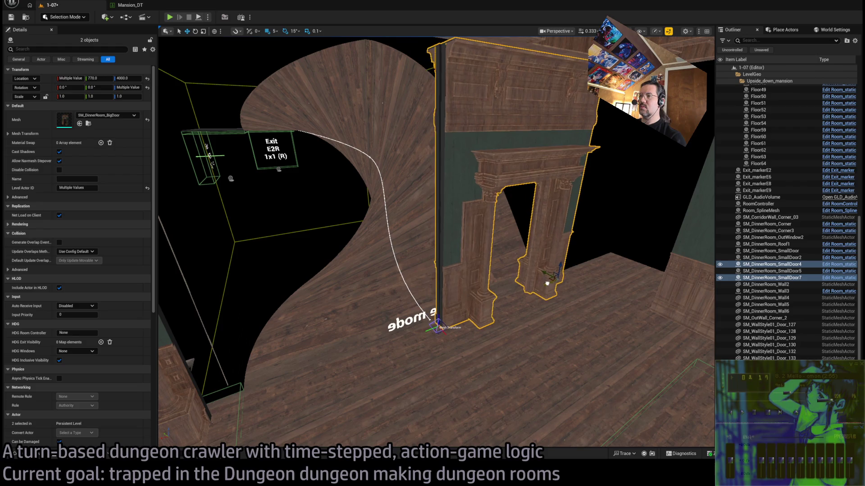
{"action": "scroll", "coordinate": [489, 308], "scroll_direction": "up", "scroll_amount": 5}
{"action": "scroll", "coordinate": [437, 238], "scroll_direction": "down", "scroll_amount": 5}
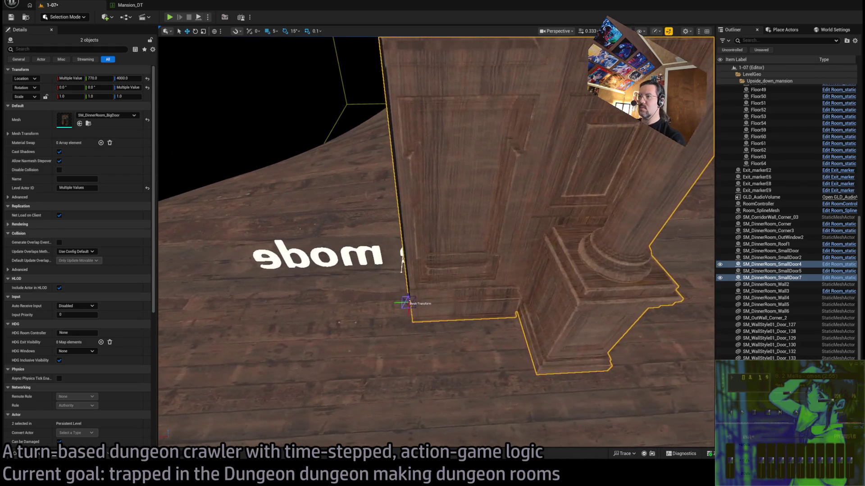
{"action": "scroll", "coordinate": [651, 242], "scroll_direction": "down", "scroll_amount": 5}
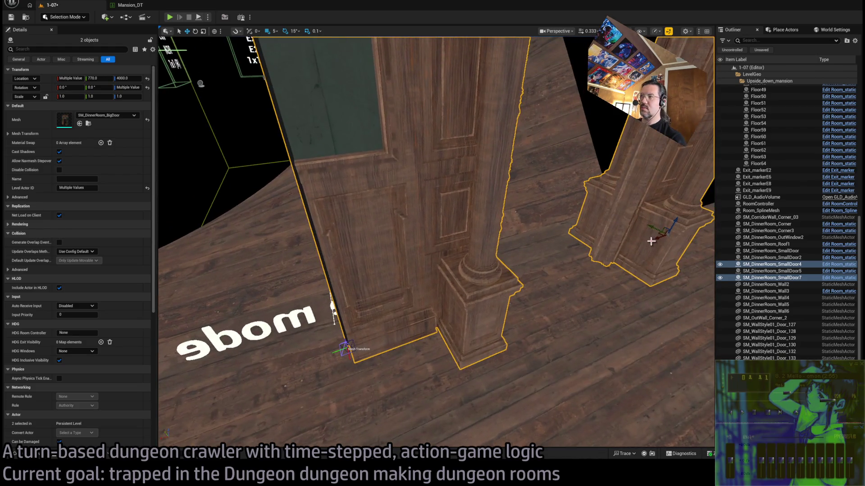
{"action": "scroll", "coordinate": [656, 239], "scroll_direction": "down", "scroll_amount": 5}
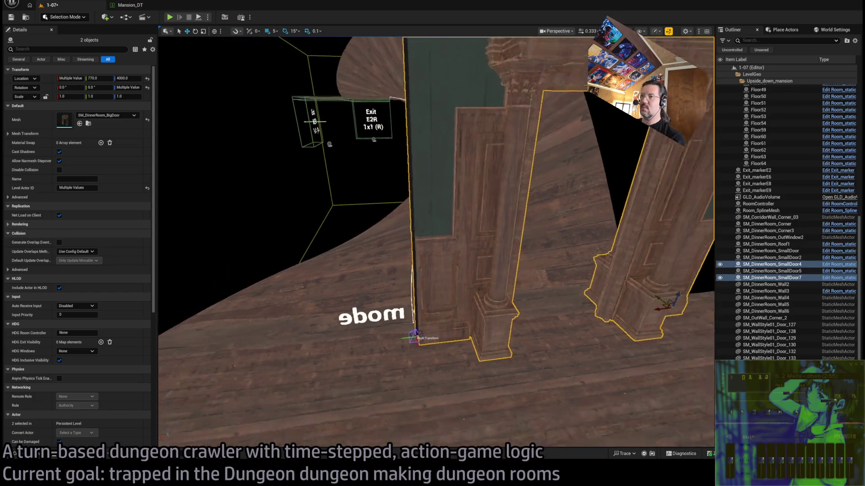
{"action": "key", "text": "ctrl+d"}
{"action": "scroll", "coordinate": [413, 320], "scroll_direction": "down", "scroll_amount": 5}
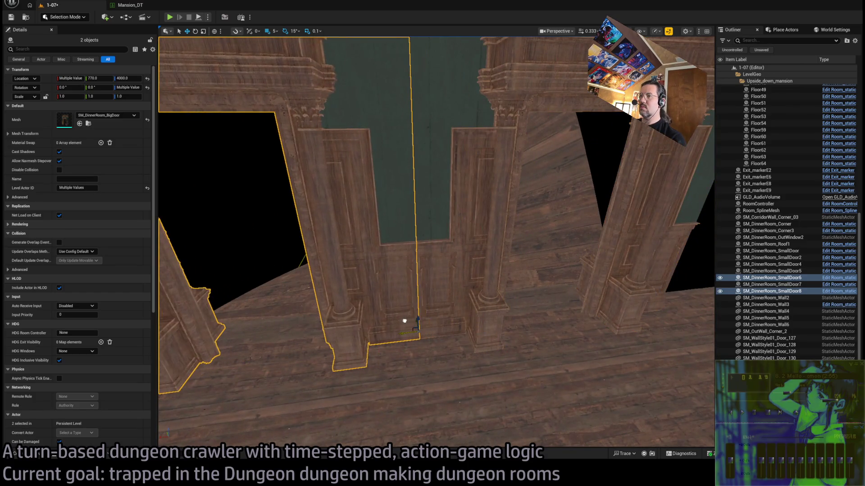
{"action": "scroll", "coordinate": [458, 315], "scroll_direction": "down", "scroll_amount": 10}
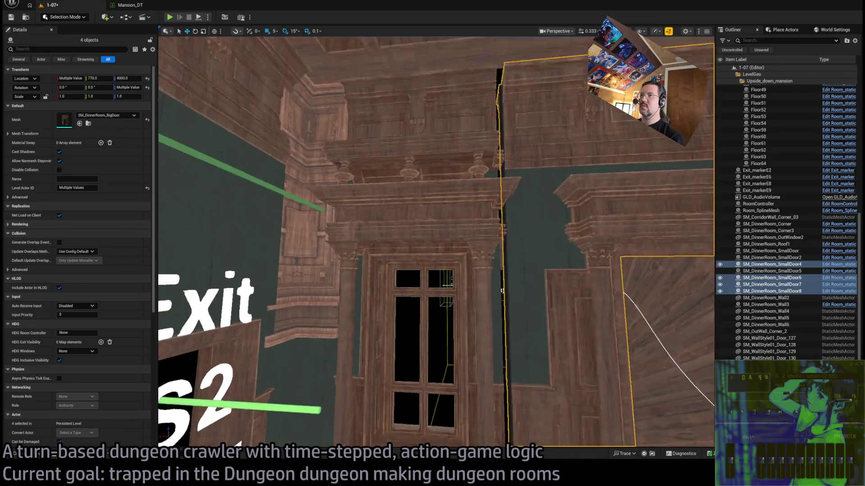
{"action": "left_click", "coordinate": [462, 252]}
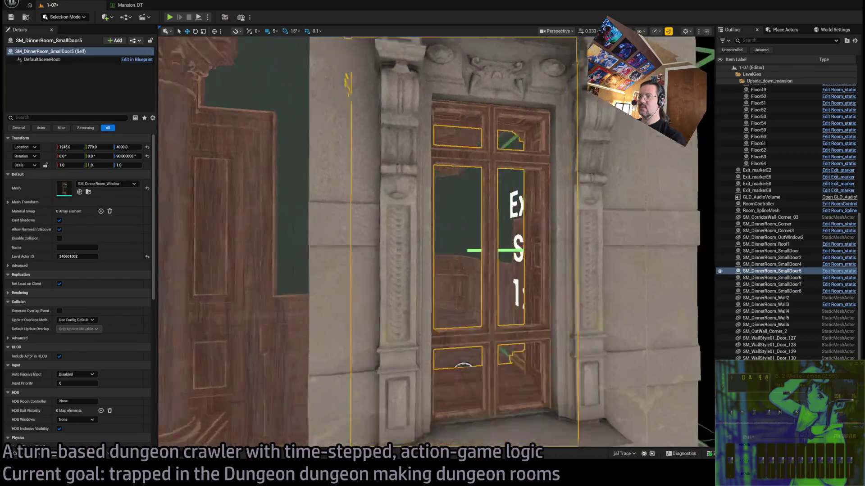
{"action": "scroll", "coordinate": [410, 358], "scroll_direction": "down", "scroll_amount": 3}
{"action": "left_click", "coordinate": [410, 358], "text": "ctrl"}
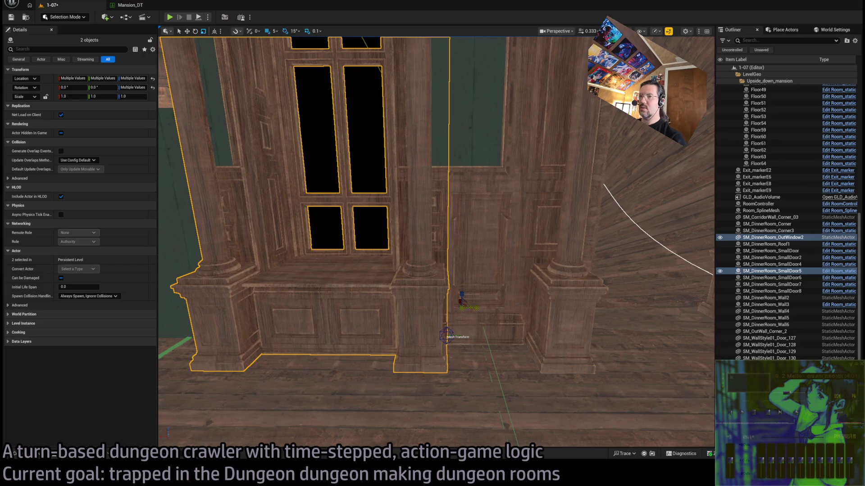
{"action": "left_click", "coordinate": [477, 308]}
{"action": "mouse_move", "coordinate": [402, 310]}
{"action": "left_mouse_down"}
{"action": "mouse_move", "coordinate": [388, 313]}
{"action": "mouse_move", "coordinate": [412, 304]}
{"action": "left_mouse_up"}
{"action": "left_click", "coordinate": [514, 296]}
{"action": "mouse_move", "coordinate": [514, 297]}
{"action": "left_mouse_down"}
{"action": "mouse_move", "coordinate": [411, 276]}
{"action": "mouse_move", "coordinate": [434, 264]}
{"action": "left_mouse_up"}
{"action": "left_click", "coordinate": [390, 251]}
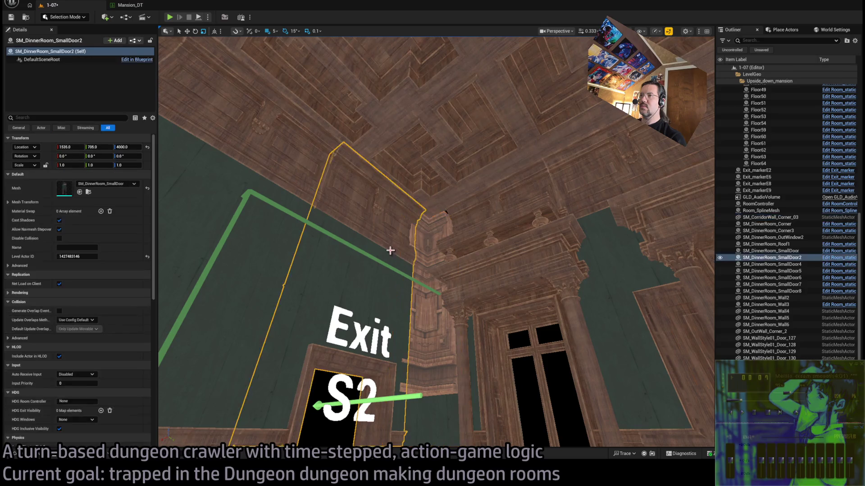
{"action": "mouse_move", "coordinate": [446, 212]}
{"action": "left_mouse_down"}
{"action": "mouse_move", "coordinate": [437, 180]}
{"action": "mouse_move", "coordinate": [446, 207]}
{"action": "mouse_move", "coordinate": [444, 194]}
{"action": "mouse_move", "coordinate": [419, 225]}
{"action": "left_mouse_up"}
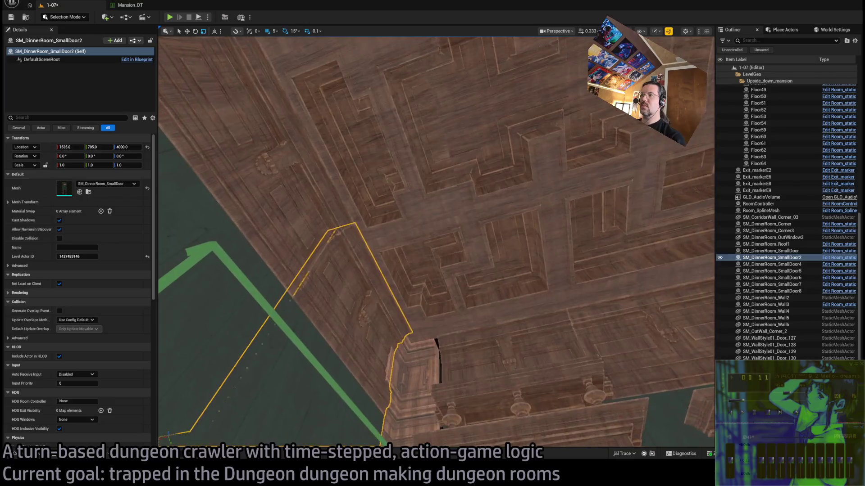
Give the three ceiling panels above Exit S2 a Y scale of 1.0, undoing a stray X scale.
{"action": "left_click", "coordinate": [401, 219]}
{"action": "left_click", "coordinate": [388, 189], "text": "ctrl"}
{"action": "left_click_drag", "start_coordinate": [388, 189], "coordinate": [349, 239]}
{"action": "left_click", "coordinate": [350, 239], "text": "ctrl"}
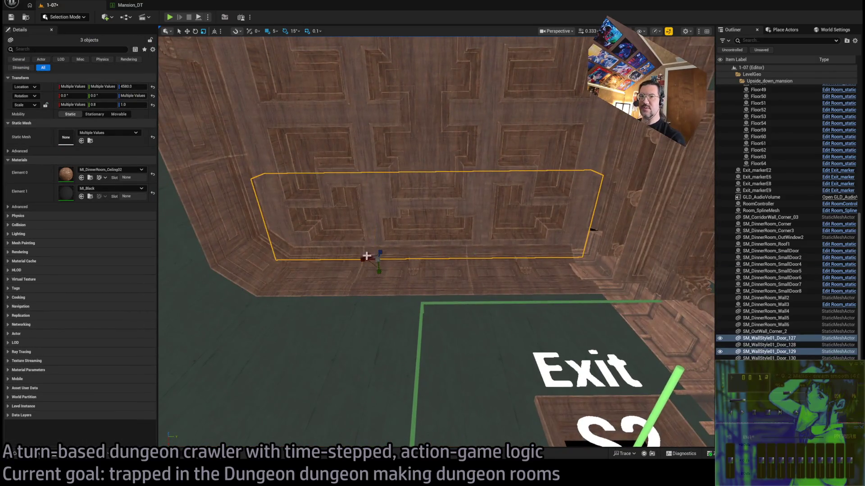
{"action": "key", "text": "Return"}
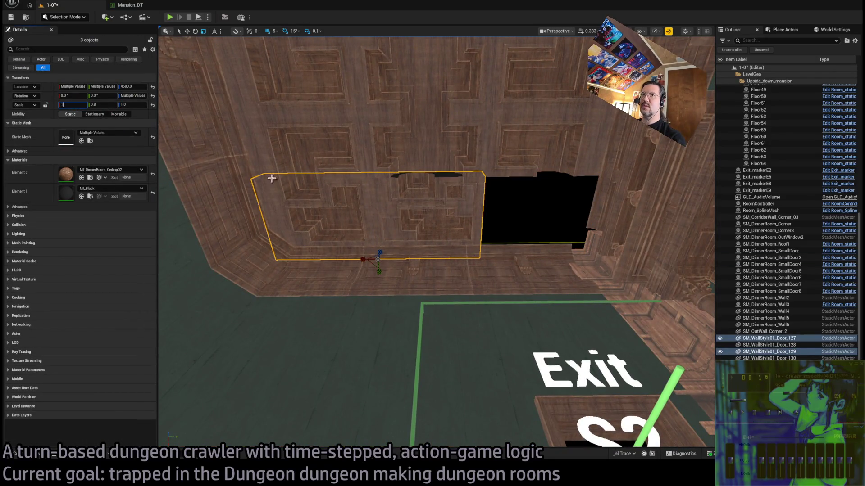
{"action": "key", "text": "ctrl+z"}
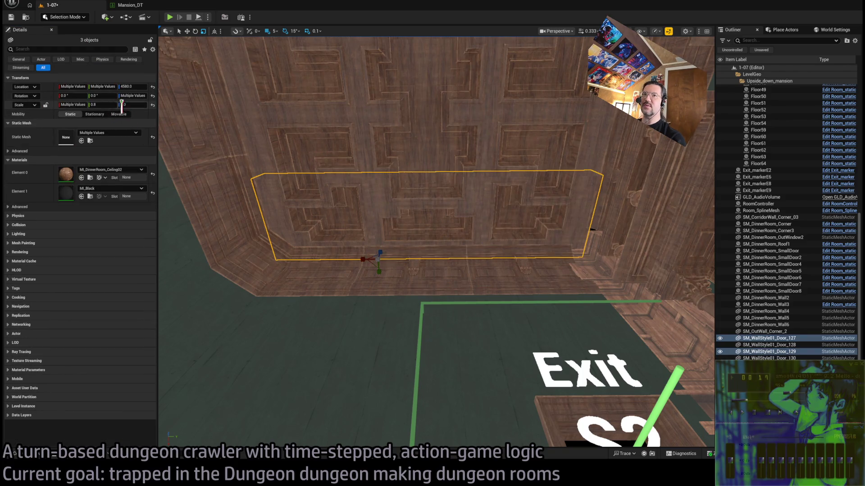
{"action": "key", "text": "shift+Tab"}
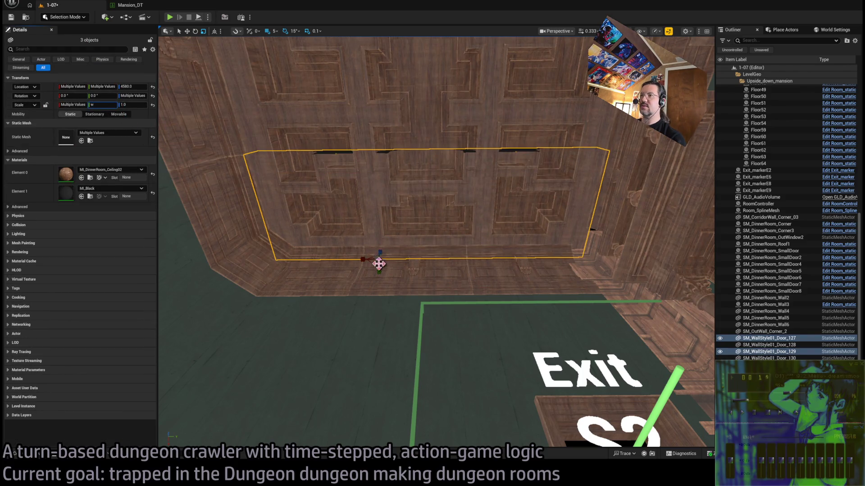
{"action": "key", "text": "Escape"}
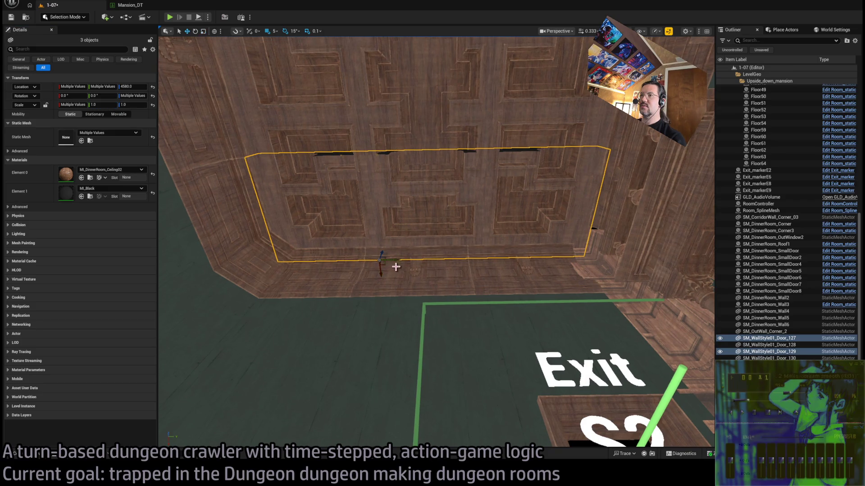
{"action": "left_click_drag", "start_coordinate": [381, 271], "coordinate": [382, 287]}
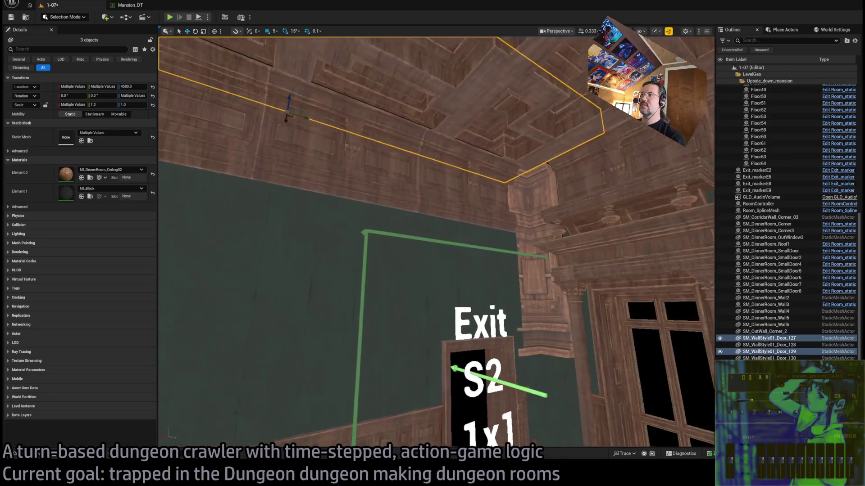
Slide Corner3, SmallDoor2 and Wall4 50 units along X to 1585.
{"action": "left_click", "coordinate": [405, 232]}
{"action": "left_click", "coordinate": [228, 195], "text": "ctrl"}
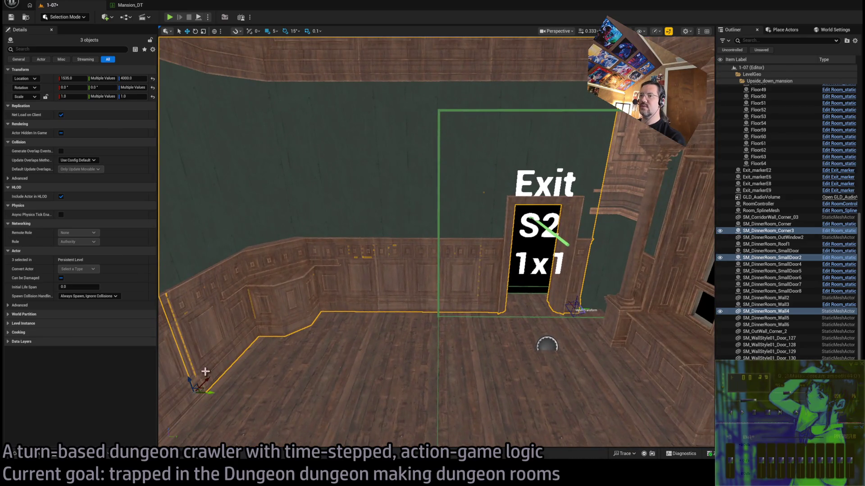
{"action": "left_click_drag", "start_coordinate": [209, 377], "coordinate": [230, 354]}
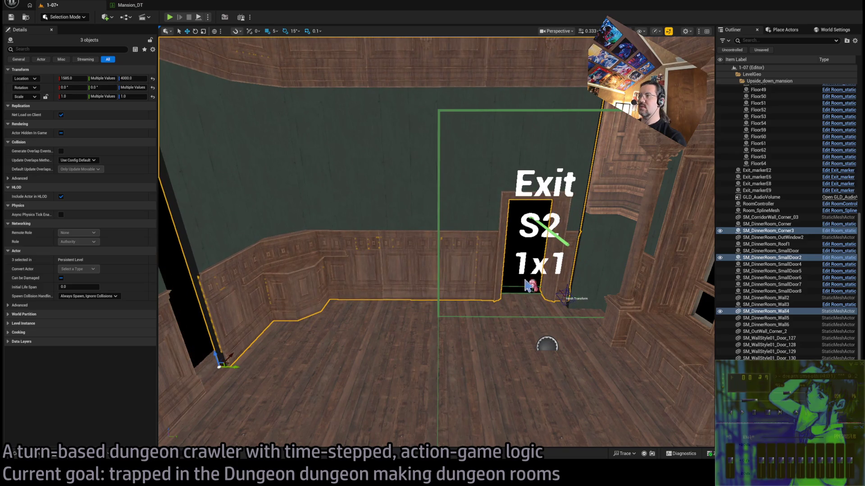
Duplicate the dining-room corner Corner3 as a copy rotated to 0°.
{"action": "left_click", "coordinate": [528, 285]}
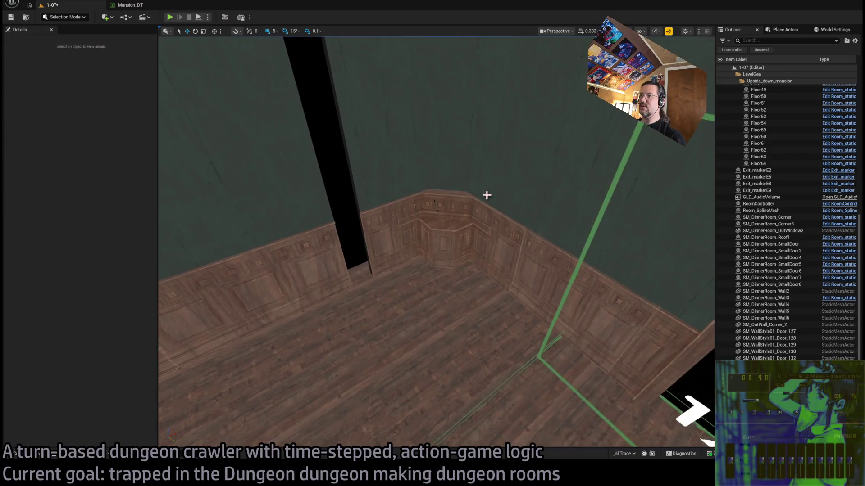
{"action": "left_click", "coordinate": [486, 194]}
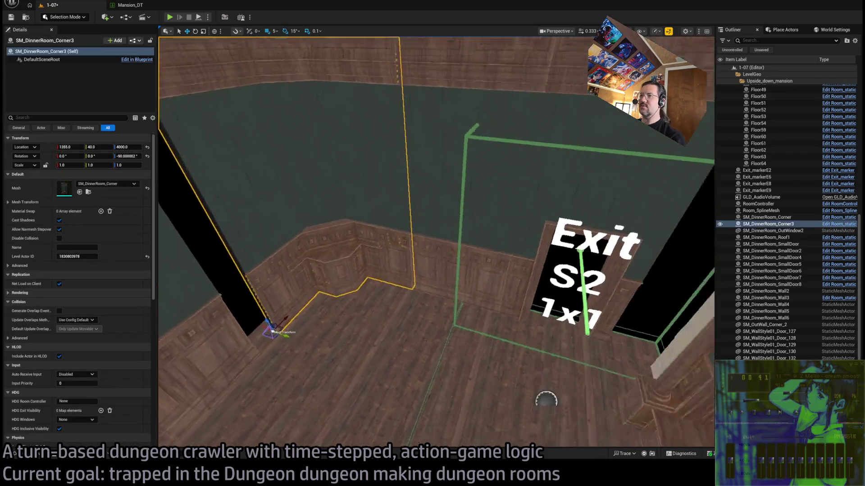
{"action": "scroll", "coordinate": [353, 305], "scroll_direction": "down", "scroll_amount": 2}
{"action": "left_click_drag", "start_coordinate": [303, 344], "coordinate": [299, 306]}
{"action": "left_click_drag", "start_coordinate": [442, 411], "coordinate": [440, 392]}
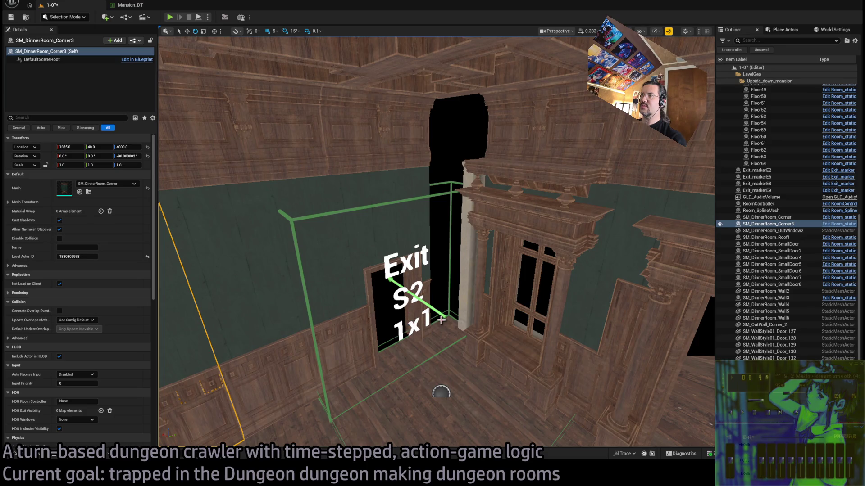
{"action": "left_click_drag", "start_coordinate": [440, 320], "coordinate": [353, 342]}
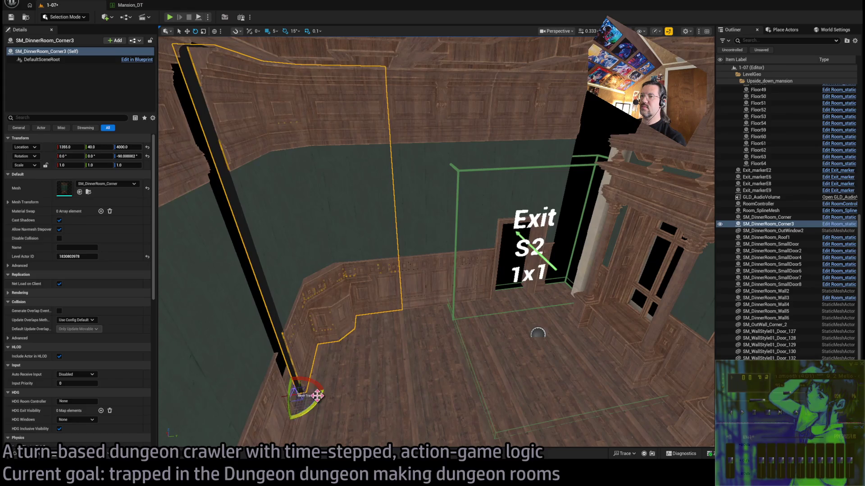
{"action": "mouse_move", "coordinate": [302, 396]}
{"action": "left_mouse_down", "text": "alt"}
{"action": "mouse_move", "coordinate": [311, 402]}
{"action": "mouse_move", "coordinate": [511, 274]}
{"action": "mouse_move", "coordinate": [543, 283]}
{"action": "left_mouse_up", "text": "alt"}
Move the new corner piece Corner4 to 1585, 705.
{"action": "scroll", "coordinate": [538, 333], "scroll_direction": "up", "scroll_amount": 10}
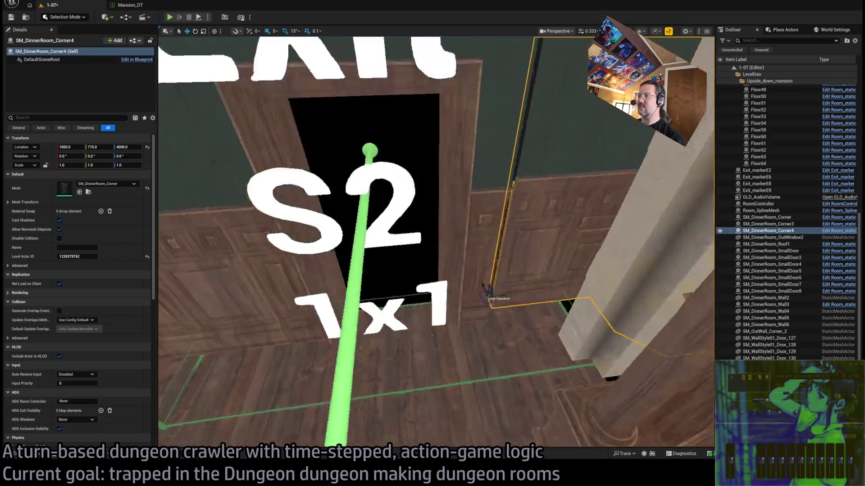
{"action": "scroll", "coordinate": [522, 296], "scroll_direction": "up", "scroll_amount": 2}
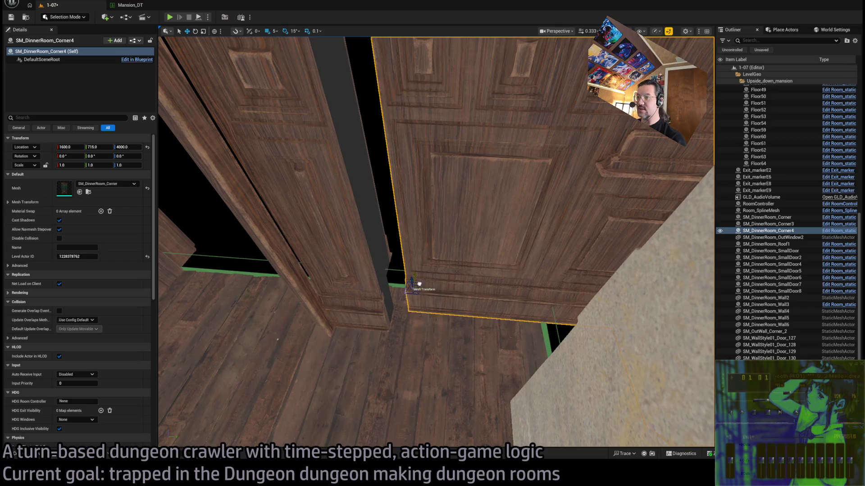
{"action": "mouse_move", "coordinate": [419, 284]}
{"action": "left_mouse_down"}
{"action": "mouse_move", "coordinate": [400, 301]}
{"action": "mouse_move", "coordinate": [429, 295]}
{"action": "left_mouse_up"}
Scale Corner4 to 0.565 by 0.2325 and check its fit against the wainscot.
{"action": "scroll", "coordinate": [369, 347], "scroll_direction": "up", "scroll_amount": 5}
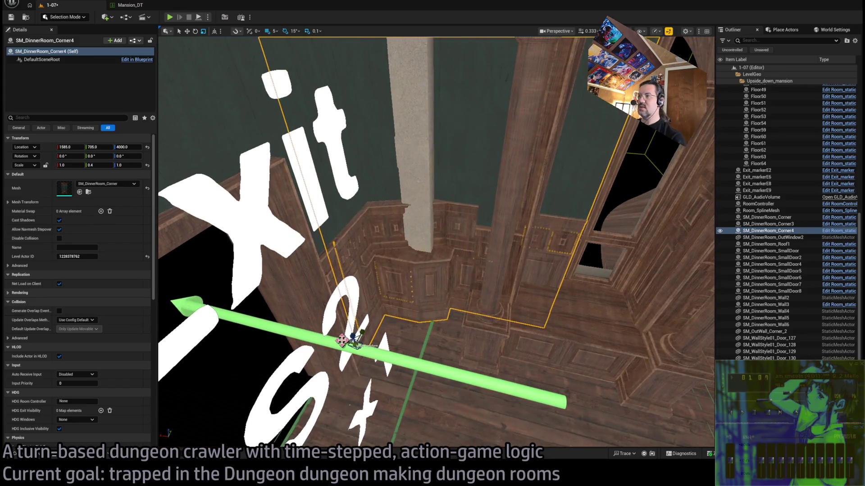
{"action": "left_click_drag", "start_coordinate": [342, 340], "coordinate": [331, 342]}
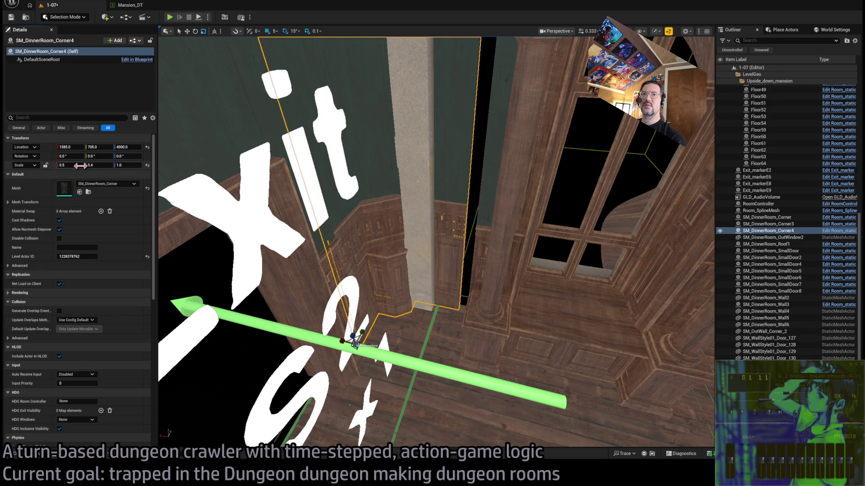
{"action": "scroll", "coordinate": [332, 311], "scroll_direction": "up", "scroll_amount": 5}
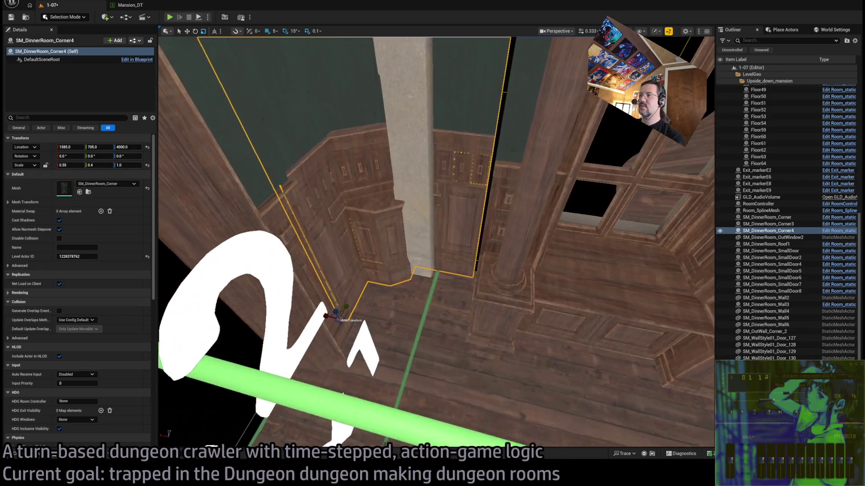
{"action": "left_click_drag", "start_coordinate": [343, 303], "coordinate": [334, 308]}
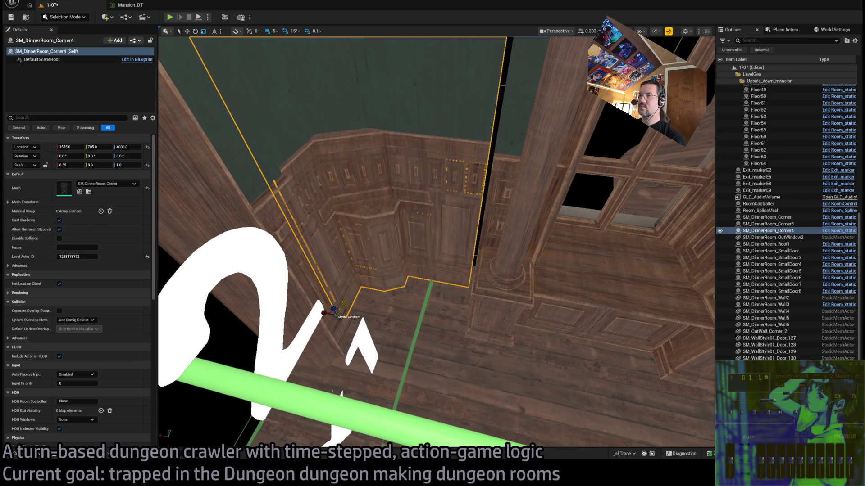
{"action": "scroll", "coordinate": [366, 282], "scroll_direction": "up", "scroll_amount": 6}
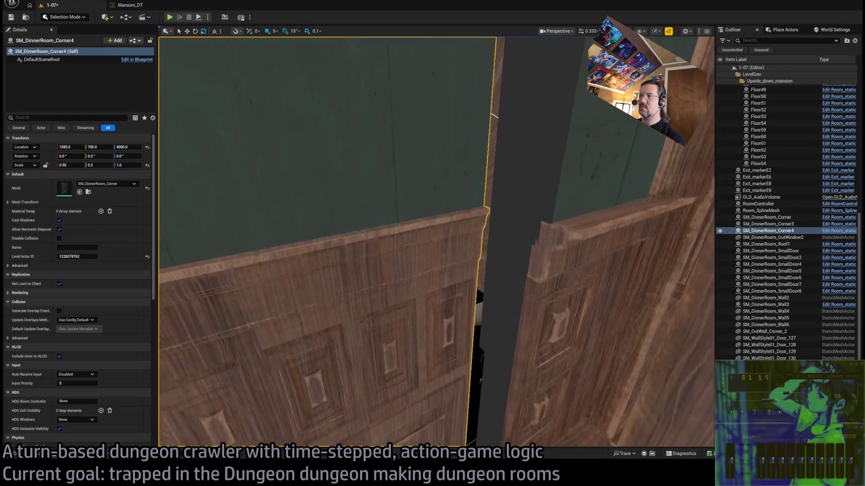
{"action": "scroll", "coordinate": [350, 333], "scroll_direction": "down", "scroll_amount": 2}
{"action": "left_click_drag", "start_coordinate": [282, 399], "coordinate": [275, 398]}
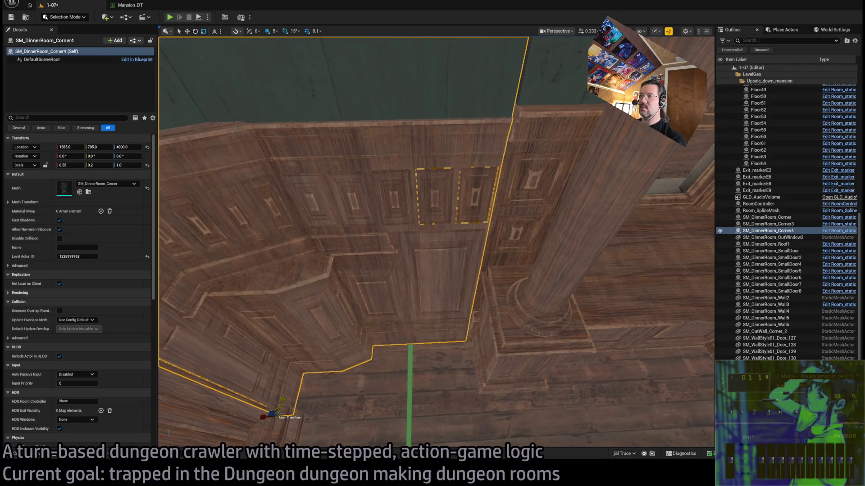
{"action": "scroll", "coordinate": [275, 398], "scroll_direction": "up", "scroll_amount": 5}
{"action": "left_click_drag", "start_coordinate": [361, 270], "coordinate": [319, 279]}
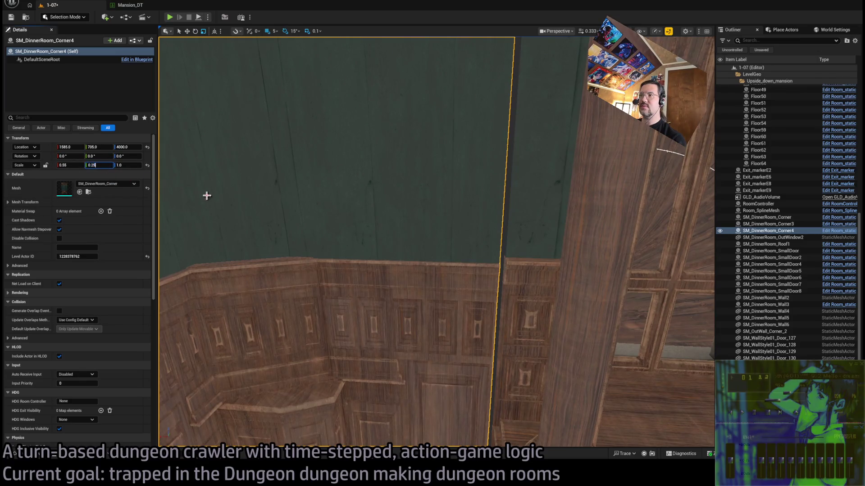
{"action": "left_click_drag", "start_coordinate": [207, 195], "coordinate": [210, 195]}
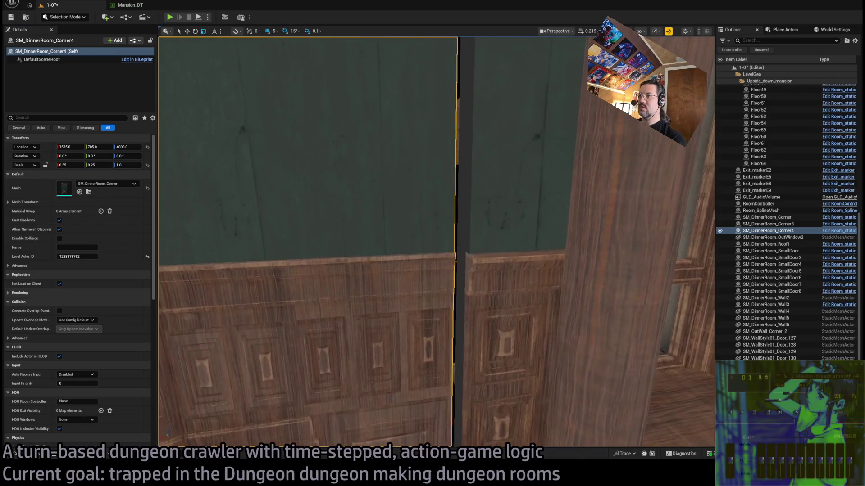
{"action": "scroll", "coordinate": [406, 243], "scroll_direction": "down", "scroll_amount": 2}
{"action": "mouse_move", "coordinate": [405, 243]}
{"action": "left_mouse_down"}
{"action": "mouse_move", "coordinate": [388, 256]}
{"action": "mouse_move", "coordinate": [77, 165]}
{"action": "mouse_move", "coordinate": [99, 166]}
{"action": "left_mouse_up"}
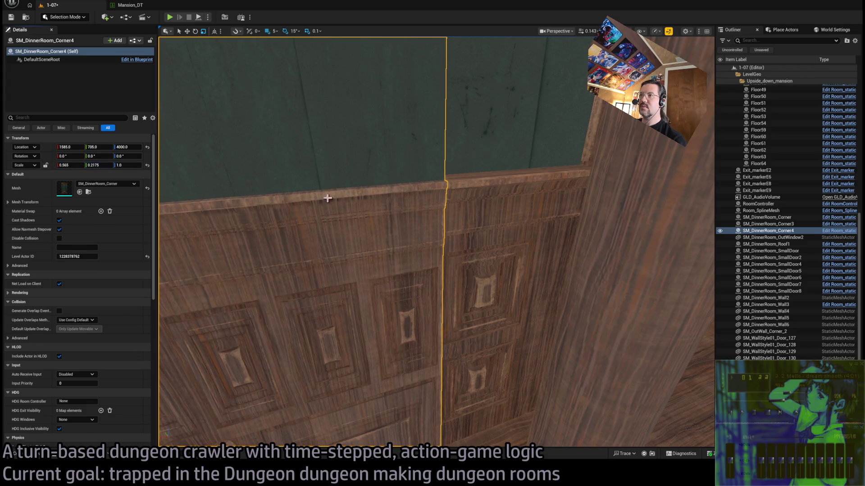
{"action": "mouse_move", "coordinate": [328, 199]}
{"action": "left_mouse_down"}
{"action": "mouse_move", "coordinate": [327, 160]}
{"action": "mouse_move", "coordinate": [327, 225]}
{"action": "mouse_move", "coordinate": [343, 217]}
{"action": "left_mouse_up"}
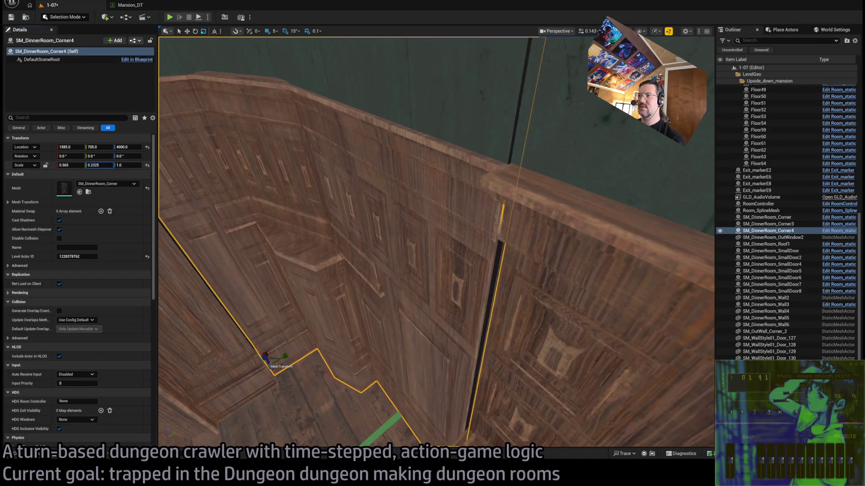
Inspect the Corner4 wall seam from several angles, then select the wall beside the doorway.
{"action": "mouse_move", "coordinate": [406, 226]}
{"action": "left_mouse_down"}
{"action": "mouse_move", "coordinate": [405, 194]}
{"action": "mouse_move", "coordinate": [419, 172]}
{"action": "mouse_move", "coordinate": [415, 337]}
{"action": "left_mouse_up"}
{"action": "left_click_drag", "start_coordinate": [359, 410], "coordinate": [359, 410]}
{"action": "left_click_drag", "start_coordinate": [449, 368], "coordinate": [449, 368]}
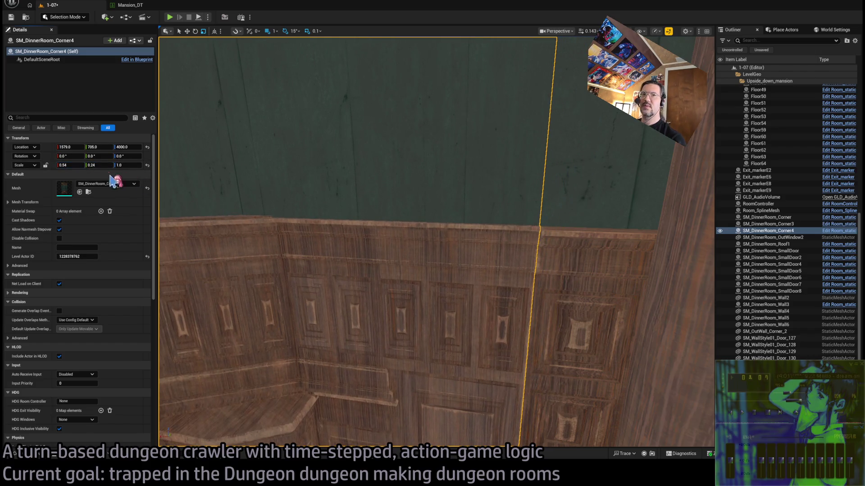
{"action": "left_click_drag", "start_coordinate": [449, 368], "coordinate": [448, 368]}
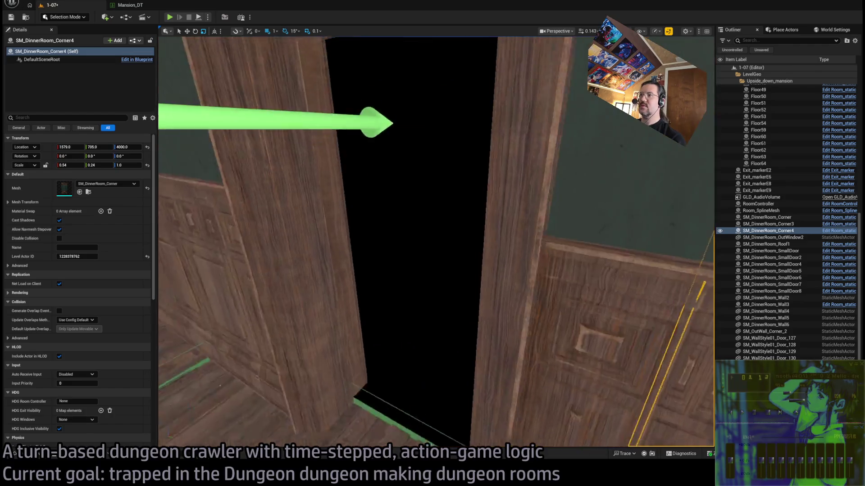
{"action": "left_click_drag", "start_coordinate": [436, 278], "coordinate": [430, 256]}
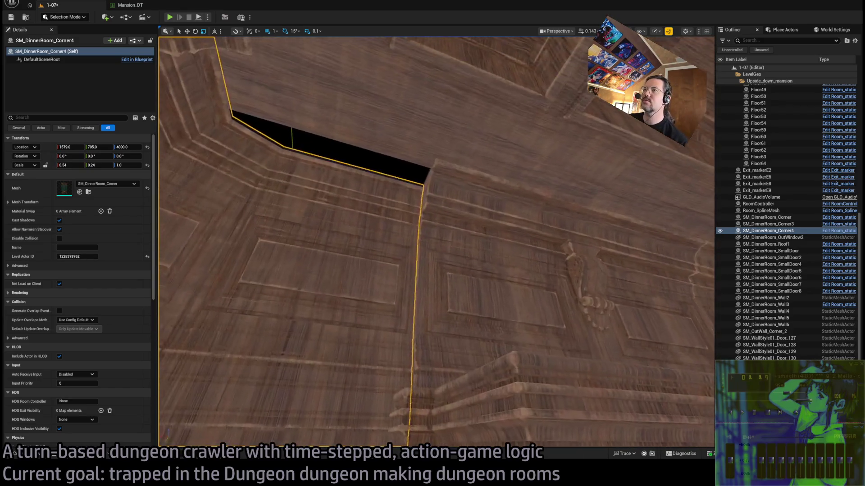
{"action": "key", "text": "f"}
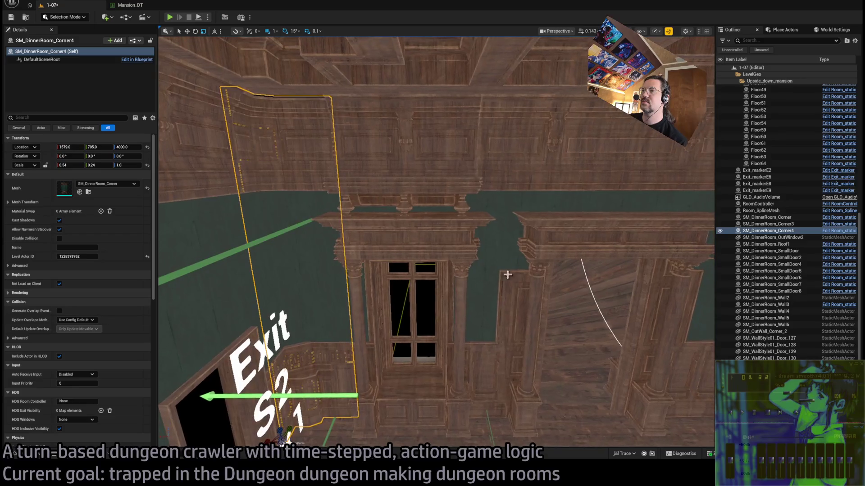
{"action": "left_click", "coordinate": [611, 353]}
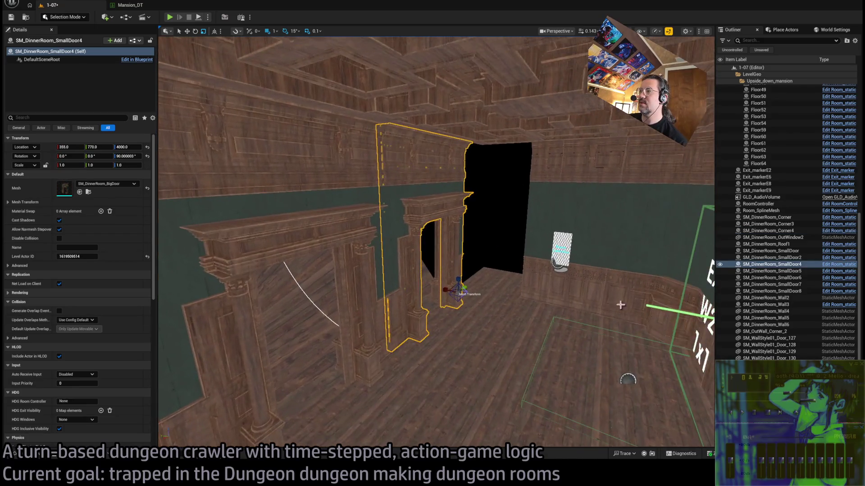
Duplicate the wall rotated 90° as Wall7 and slide it to 1466, 770 with Y scale 0.7.
{"action": "mouse_move", "coordinate": [595, 321]}
{"action": "left_mouse_down", "text": "alt"}
{"action": "mouse_move", "coordinate": [630, 323]}
{"action": "mouse_move", "coordinate": [450, 328]}
{"action": "mouse_move", "coordinate": [463, 342]}
{"action": "mouse_move", "coordinate": [476, 318]}
{"action": "mouse_move", "coordinate": [487, 346]}
{"action": "left_mouse_up", "text": "alt"}
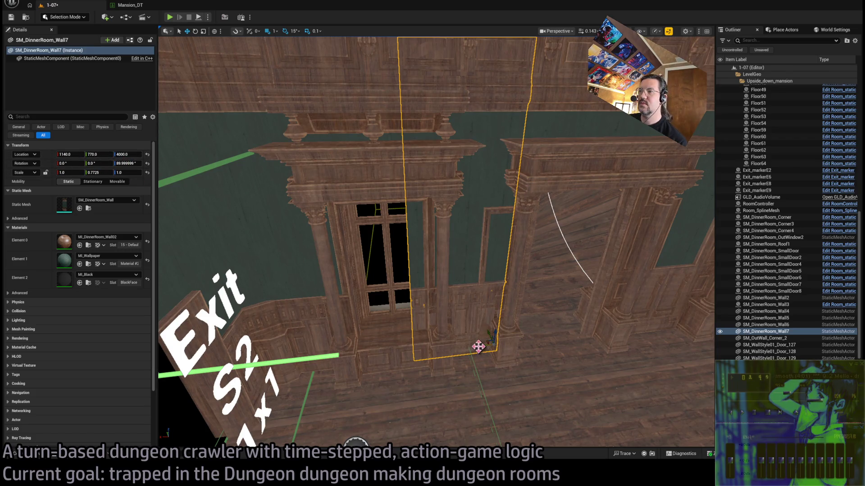
{"action": "mouse_move", "coordinate": [478, 346]}
{"action": "left_mouse_down"}
{"action": "mouse_move", "coordinate": [284, 346]}
{"action": "mouse_move", "coordinate": [313, 339]}
{"action": "mouse_move", "coordinate": [335, 311]}
{"action": "mouse_move", "coordinate": [345, 275]}
{"action": "mouse_move", "coordinate": [401, 316]}
{"action": "mouse_move", "coordinate": [308, 322]}
{"action": "mouse_move", "coordinate": [445, 315]}
{"action": "mouse_move", "coordinate": [419, 279]}
{"action": "left_mouse_up"}
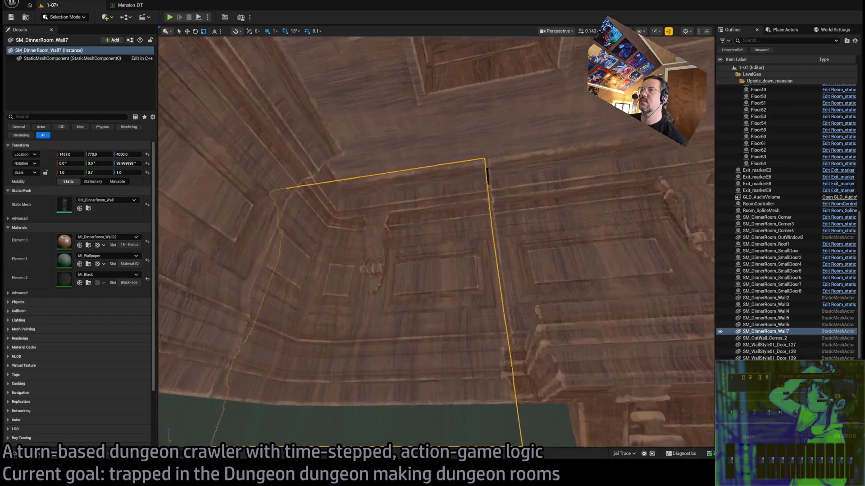
{"action": "left_click_drag", "start_coordinate": [419, 279], "coordinate": [417, 401]}
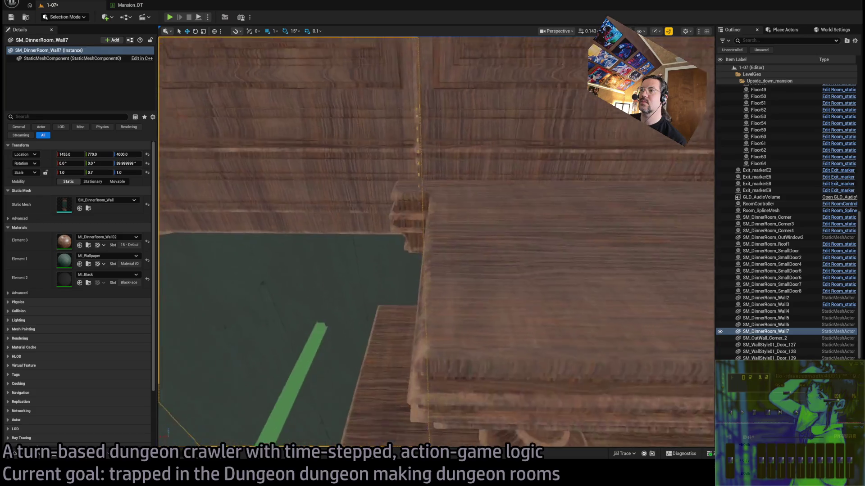
{"action": "key", "text": "s"}
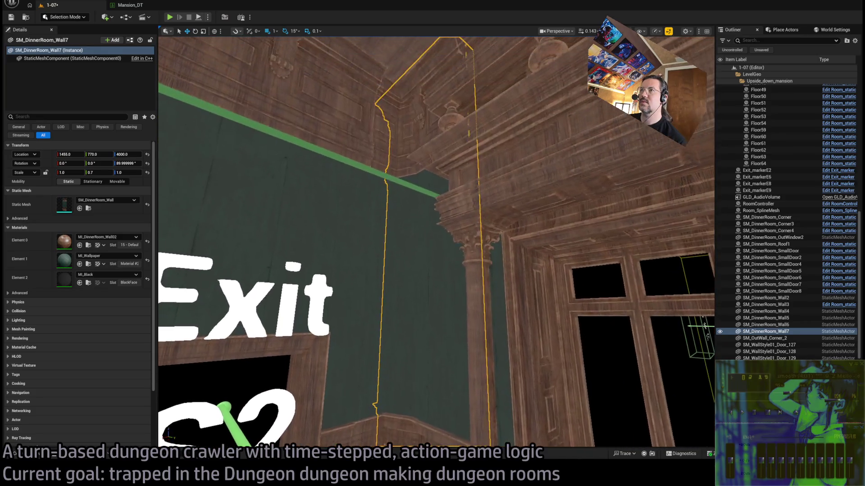
{"action": "key", "text": "d"}
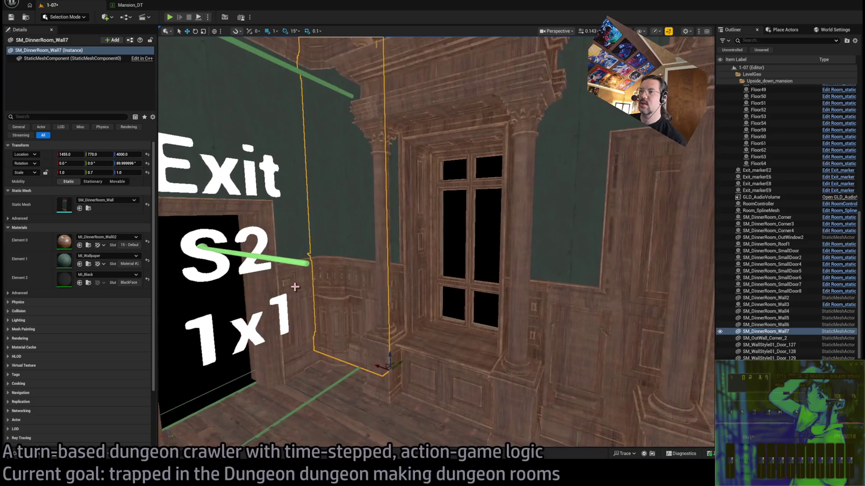
{"action": "mouse_move", "coordinate": [294, 286]}
{"action": "left_mouse_down"}
{"action": "mouse_move", "coordinate": [252, 297]}
{"action": "mouse_move", "coordinate": [221, 288]}
{"action": "mouse_move", "coordinate": [256, 270]}
{"action": "left_mouse_up"}
{"action": "mouse_move", "coordinate": [346, 194]}
{"action": "left_mouse_down"}
{"action": "mouse_move", "coordinate": [289, 194]}
{"action": "mouse_move", "coordinate": [346, 194]}
{"action": "mouse_move", "coordinate": [405, 270]}
{"action": "left_mouse_up"}
Duplicate the corner piece as Corner2, rotated 90°, and place it at 355, 770.
{"action": "left_click", "coordinate": [434, 290]}
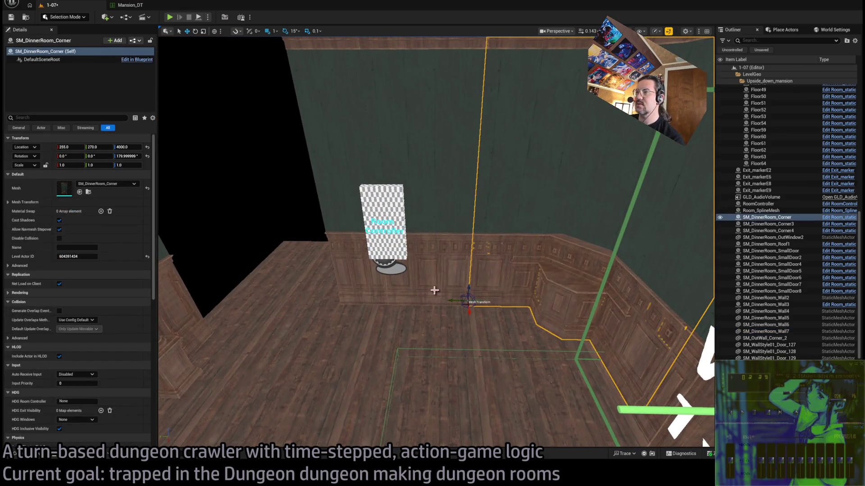
{"action": "mouse_move", "coordinate": [432, 243]}
{"action": "left_mouse_down"}
{"action": "mouse_move", "coordinate": [405, 243]}
{"action": "mouse_move", "coordinate": [450, 234]}
{"action": "mouse_move", "coordinate": [442, 252]}
{"action": "mouse_move", "coordinate": [405, 252]}
{"action": "left_mouse_up"}
{"action": "left_click", "coordinate": [293, 180]}
{"action": "left_click", "coordinate": [503, 301]}
{"action": "left_click", "coordinate": [514, 284]}
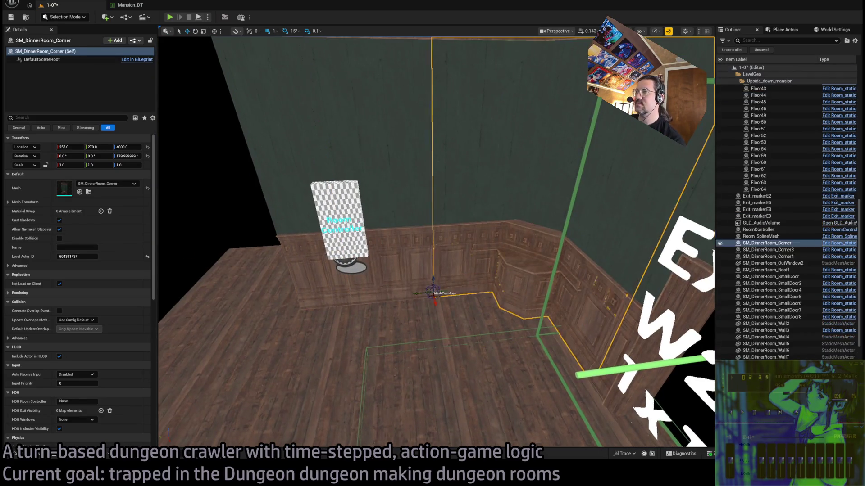
{"action": "key", "text": "f"}
{"action": "mouse_move", "coordinate": [494, 324]}
{"action": "left_mouse_down", "text": "alt"}
{"action": "mouse_move", "coordinate": [538, 329]}
{"action": "mouse_move", "coordinate": [281, 289]}
{"action": "left_mouse_up", "text": "alt"}
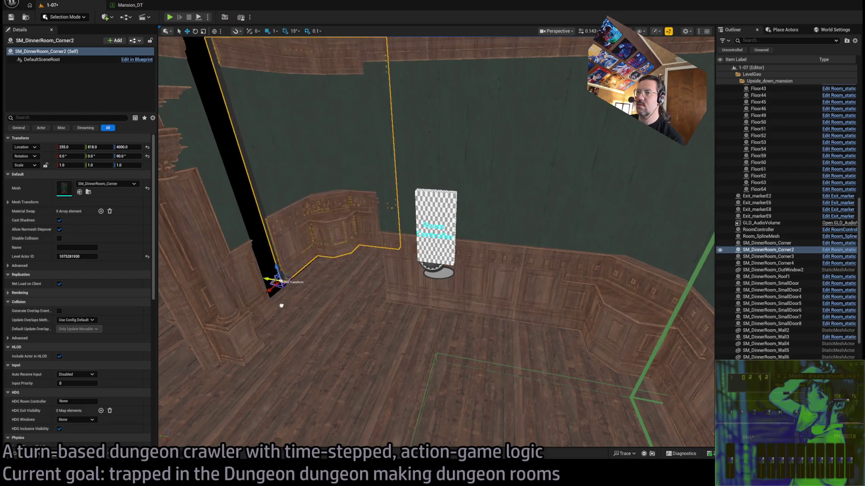
{"action": "key", "text": "ctrl+z"}
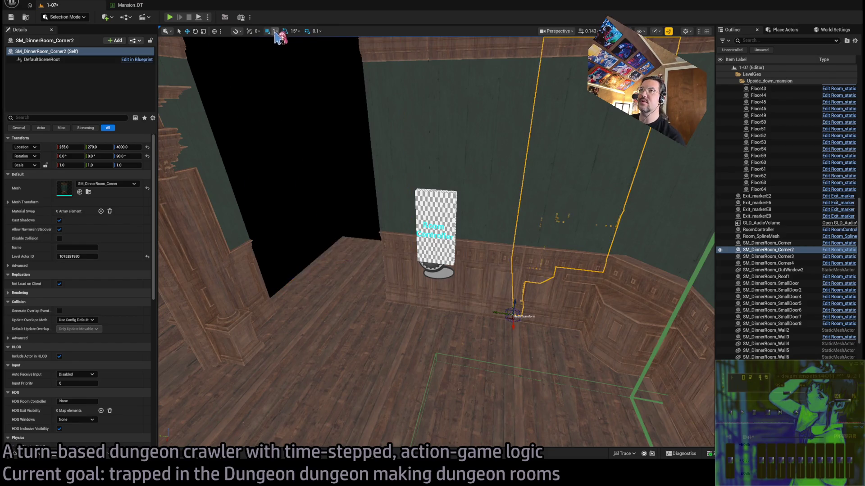
{"action": "mouse_move", "coordinate": [509, 318]}
{"action": "left_mouse_down"}
{"action": "mouse_move", "coordinate": [289, 300]}
{"action": "mouse_move", "coordinate": [255, 319]}
{"action": "mouse_move", "coordinate": [270, 299]}
{"action": "left_mouse_up"}
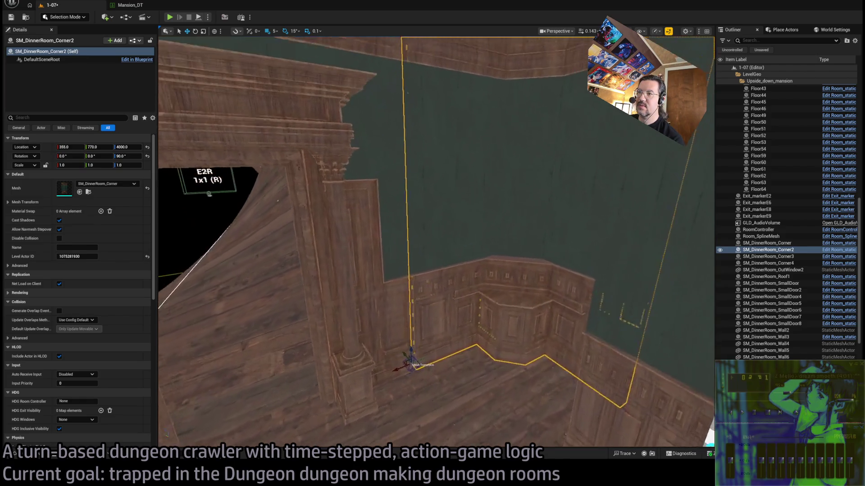
{"action": "scroll", "coordinate": [436, 242], "scroll_direction": "up", "scroll_amount": 6}
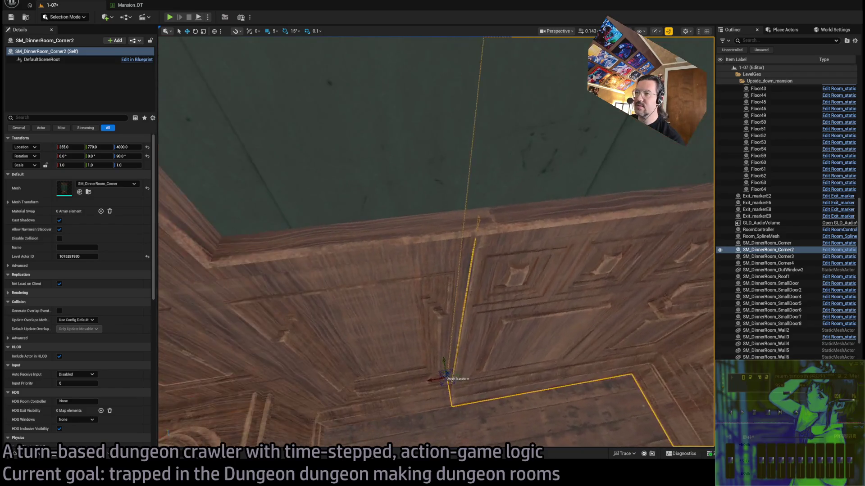
{"action": "scroll", "coordinate": [436, 242], "scroll_direction": "down", "scroll_amount": 8}
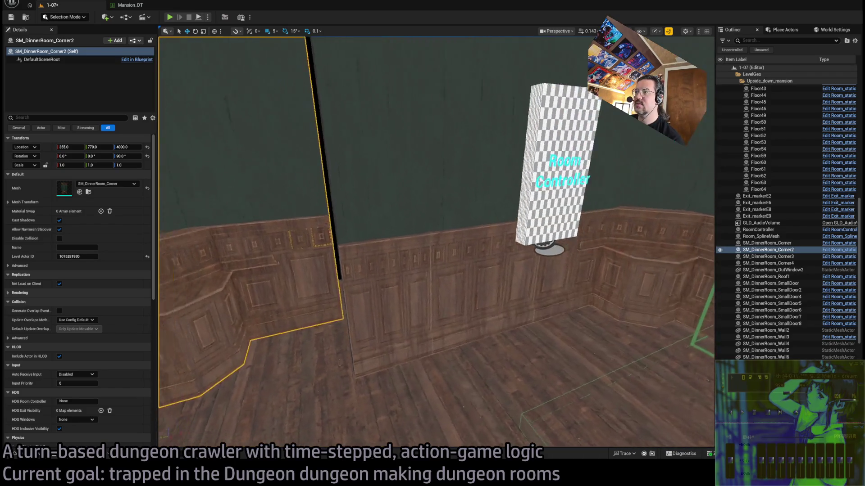
Select Wall3 and Wall2 near the Exit W2 doorway.
{"action": "left_click", "coordinate": [386, 305]}
{"action": "left_click", "coordinate": [528, 351], "text": "ctrl"}
{"action": "key", "text": "a"}
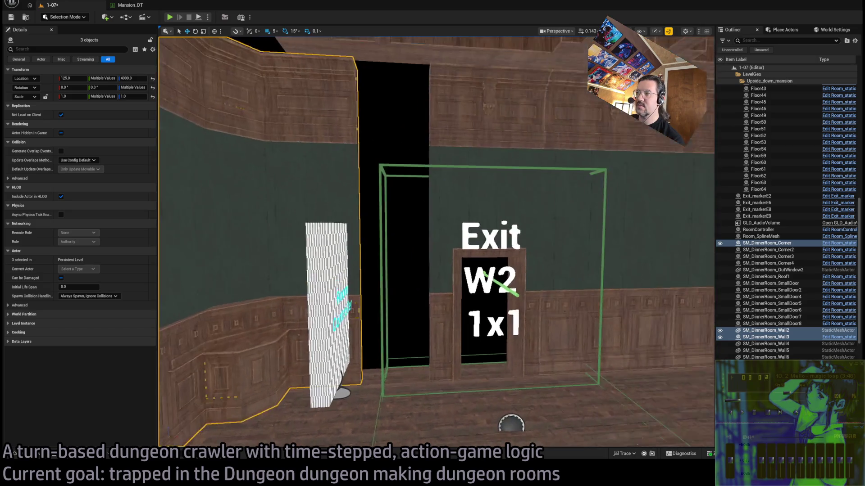
Set Wall5 and Wall6 back to a Y scale of 1.
{"action": "key", "text": "s"}
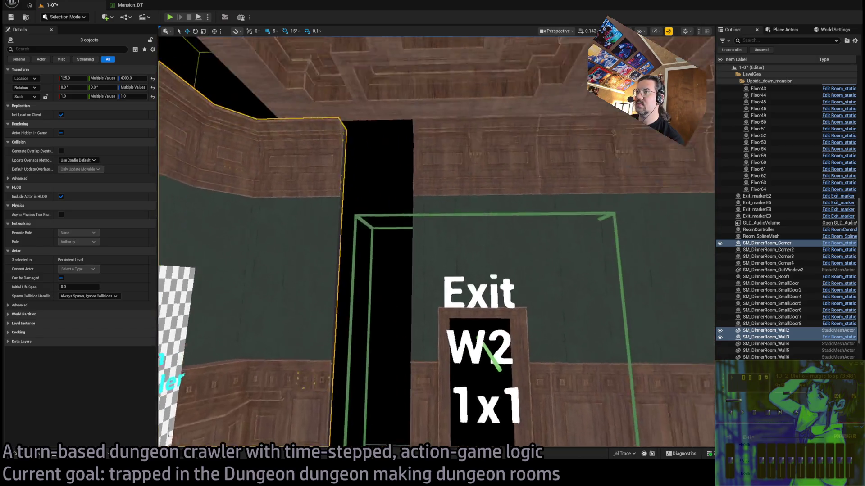
{"action": "key", "text": "s"}
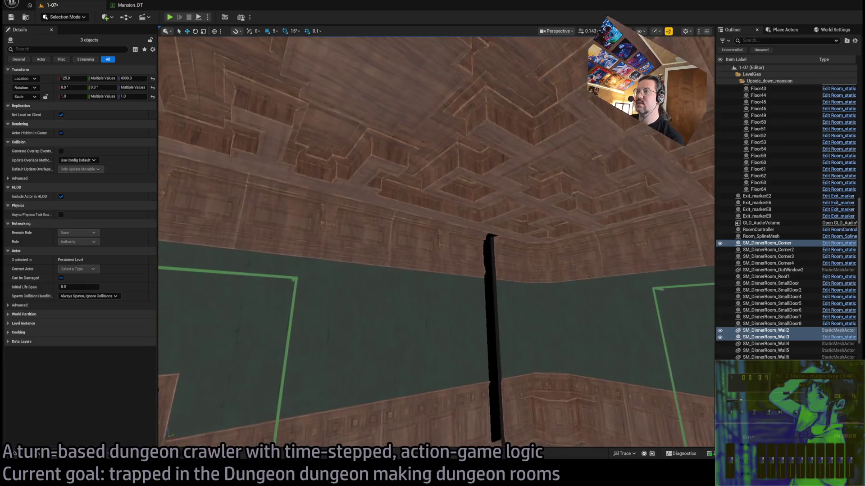
{"action": "key", "text": "s"}
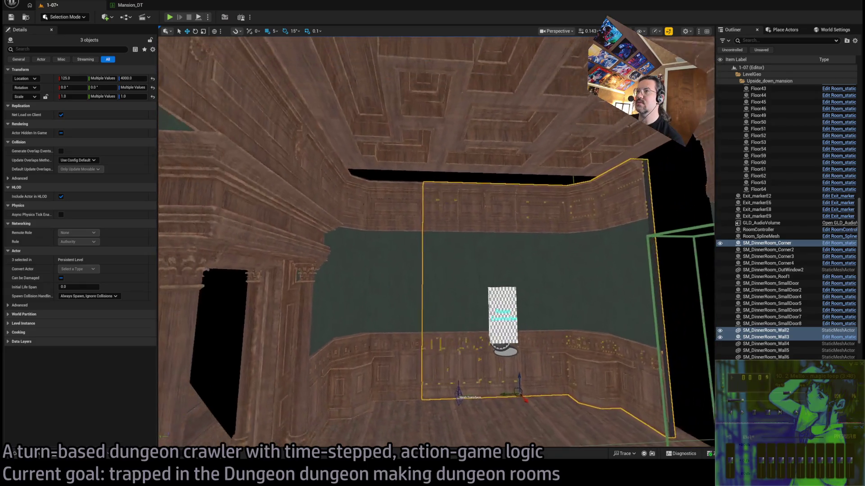
{"action": "key", "text": "s"}
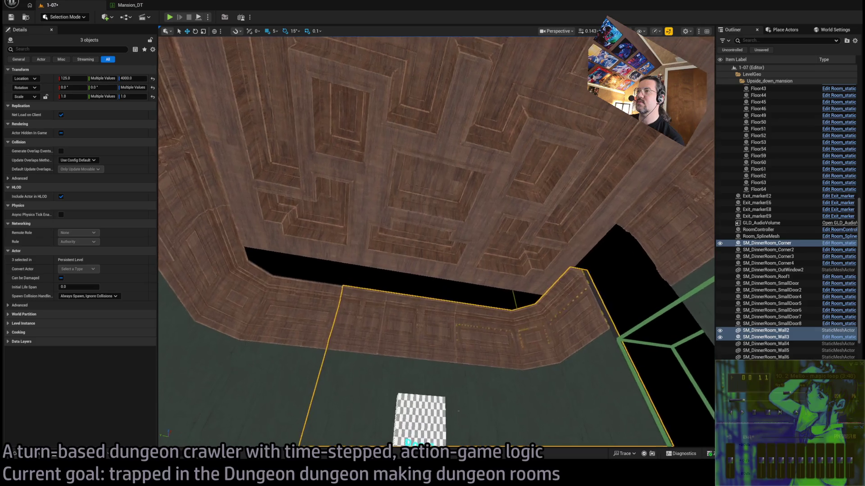
{"action": "key", "text": "s"}
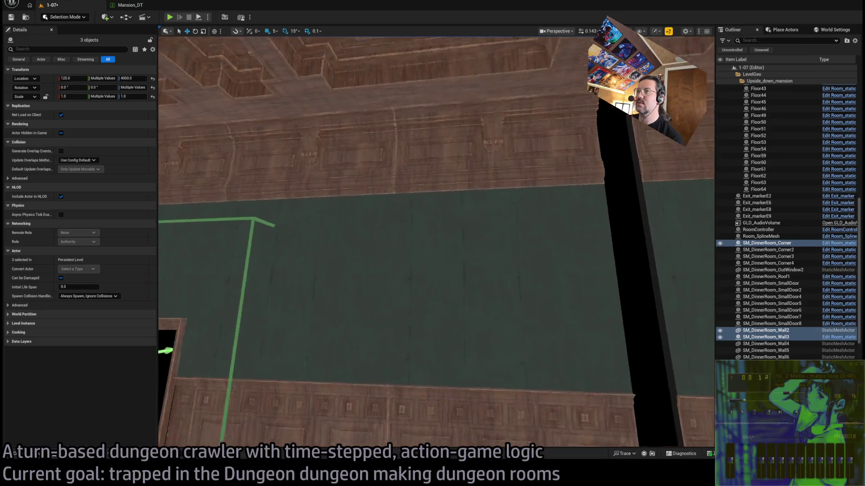
{"action": "left_click", "coordinate": [338, 269]}
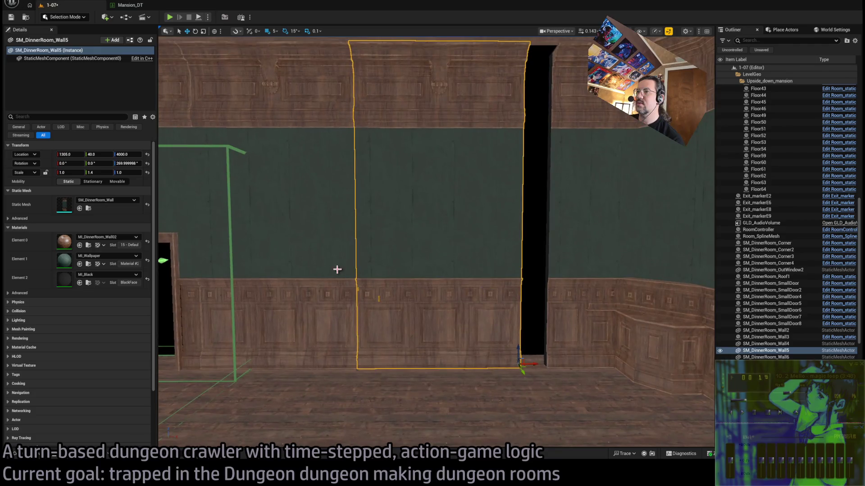
{"action": "left_click", "coordinate": [353, 297]}
{"action": "left_click", "coordinate": [448, 317]}
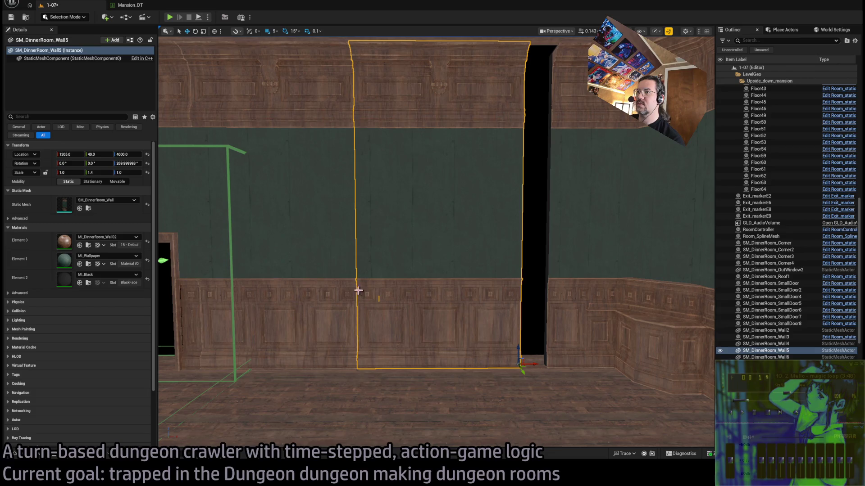
{"action": "left_click", "coordinate": [301, 275], "text": "ctrl"}
{"action": "left_click", "coordinate": [96, 105]}
{"action": "type", "text": "1"}
{"action": "key", "text": "Return"}
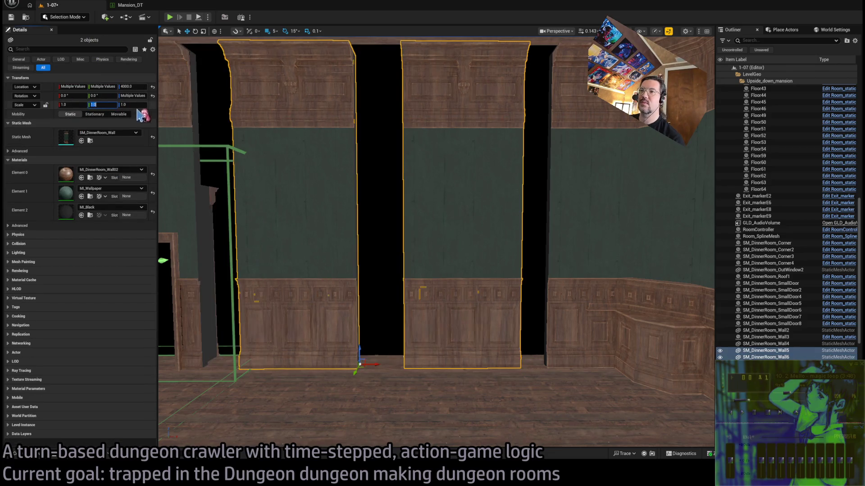
Move Wall5 50 units and Wall6 140 units along X to close the gaps.
{"action": "left_click", "coordinate": [494, 308]}
{"action": "left_click_drag", "start_coordinate": [535, 365], "coordinate": [559, 364]}
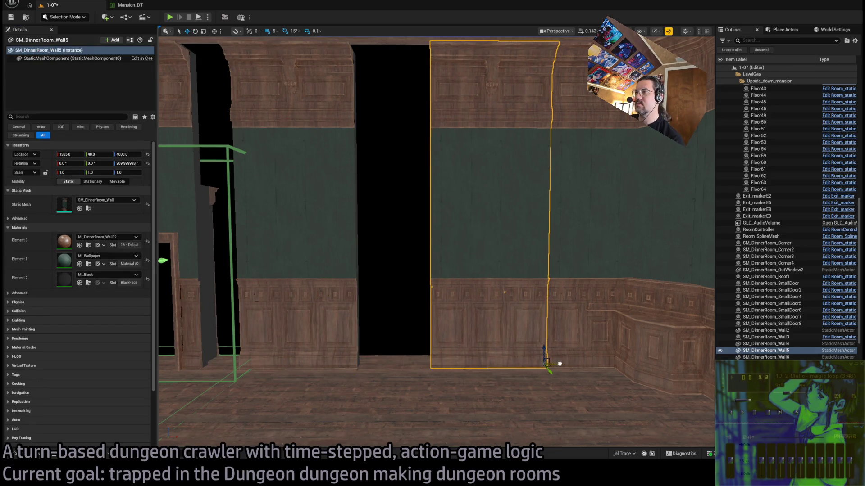
{"action": "left_click", "coordinate": [347, 336]}
{"action": "mouse_move", "coordinate": [377, 364]}
{"action": "left_mouse_down"}
{"action": "mouse_move", "coordinate": [447, 365]}
{"action": "mouse_move", "coordinate": [332, 366]}
{"action": "left_mouse_up"}
Narrow Wall8's Y scale to 0.964 beside the doorway.
{"action": "key", "text": "f"}
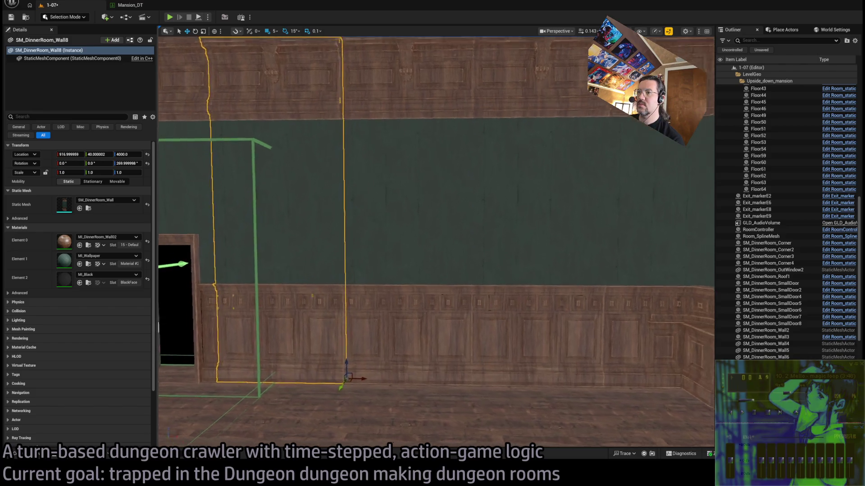
{"action": "left_click_drag", "start_coordinate": [319, 309], "coordinate": [293, 279]}
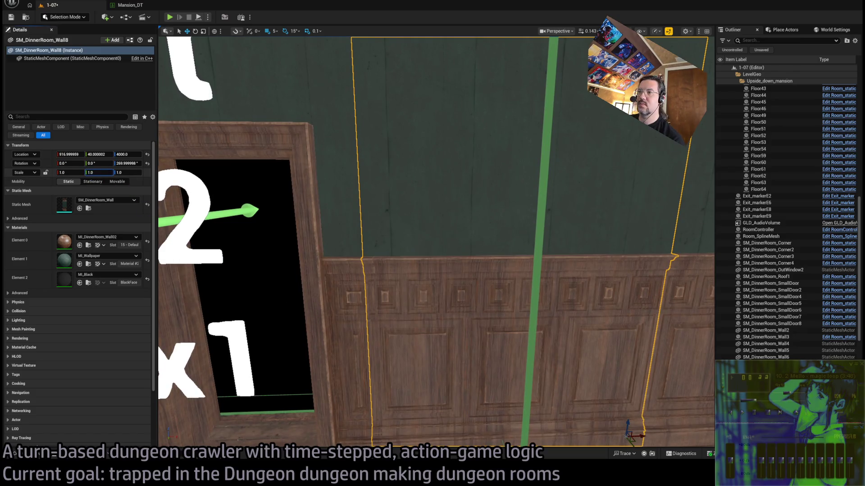
{"action": "mouse_move", "coordinate": [99, 172]}
{"action": "left_mouse_down"}
{"action": "mouse_move", "coordinate": [89, 173]}
{"action": "mouse_move", "coordinate": [97, 170]}
{"action": "left_mouse_up"}
{"action": "scroll", "coordinate": [451, 243], "scroll_direction": "up", "scroll_amount": 8}
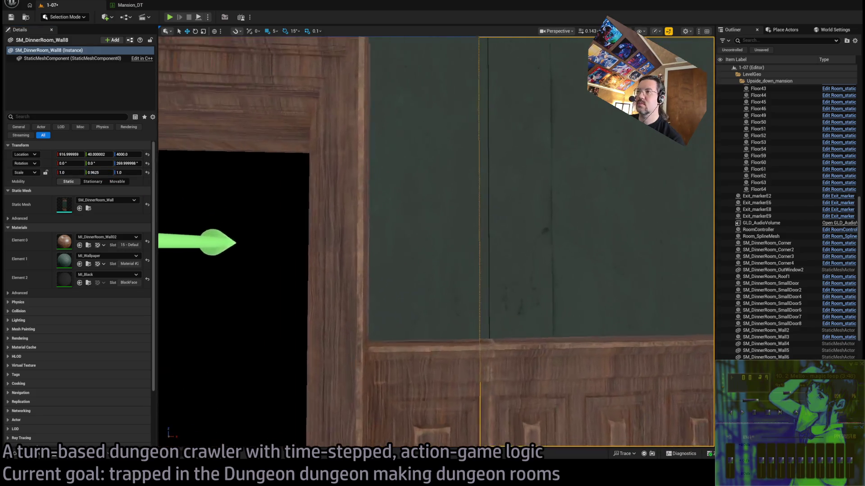
{"action": "left_click_drag", "start_coordinate": [450, 243], "coordinate": [91, 184]}
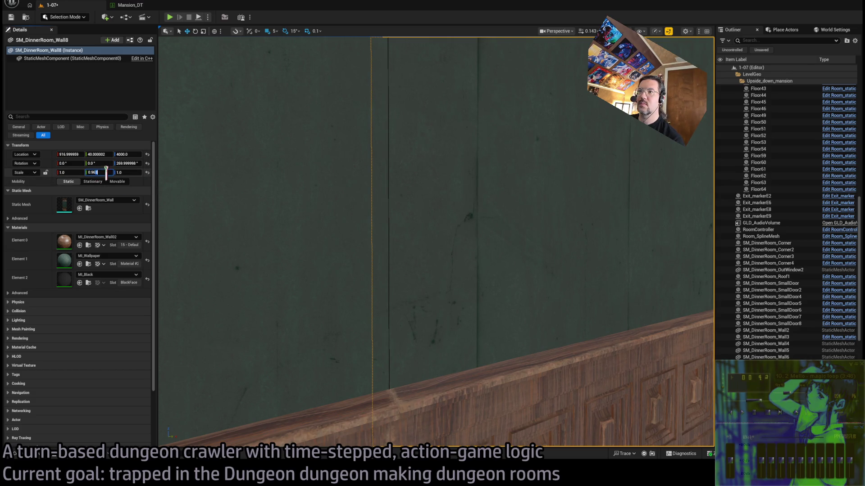
{"action": "mouse_move", "coordinate": [315, 225]}
{"action": "left_mouse_down"}
{"action": "mouse_move", "coordinate": [293, 235]}
{"action": "mouse_move", "coordinate": [243, 212]}
{"action": "mouse_move", "coordinate": [342, 229]}
{"action": "mouse_move", "coordinate": [383, 252]}
{"action": "mouse_move", "coordinate": [365, 315]}
{"action": "mouse_move", "coordinate": [406, 302]}
{"action": "left_mouse_up"}
Select the ceiling panels near the Exit W2 marker.
{"action": "left_click", "coordinate": [365, 236]}
{"action": "left_click_drag", "start_coordinate": [406, 170], "coordinate": [463, 201]}
{"action": "left_click", "coordinate": [405, 170]}
{"action": "mouse_move", "coordinate": [478, 235]}
{"action": "left_mouse_down"}
{"action": "mouse_move", "coordinate": [478, 250]}
{"action": "mouse_move", "coordinate": [477, 236]}
{"action": "left_mouse_up"}
{"action": "left_click", "coordinate": [477, 235]}
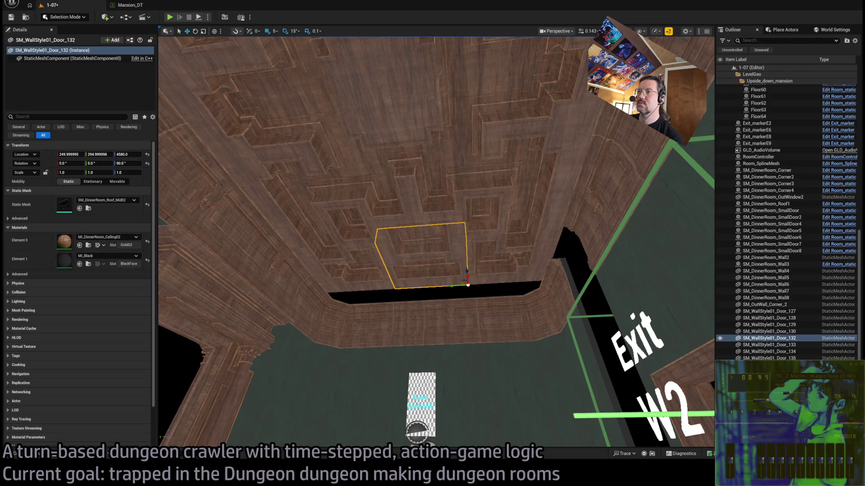
Select the dinner room ceiling pieces and rotate them 135°.
{"action": "left_click", "coordinate": [421, 276], "text": "ctrl"}
{"action": "left_click_drag", "start_coordinate": [364, 269], "coordinate": [490, 303]}
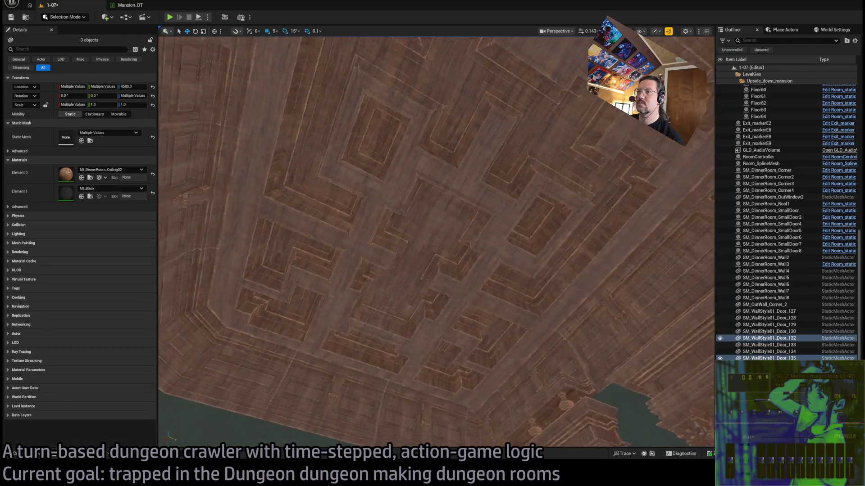
{"action": "key", "text": "Escape"}
{"action": "left_click", "coordinate": [434, 284]}
{"action": "left_click", "coordinate": [332, 321], "text": "ctrl"}
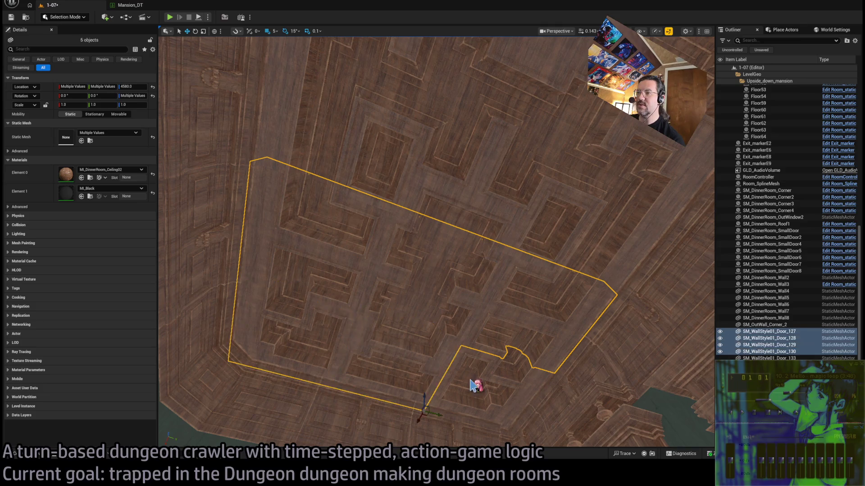
{"action": "left_click", "coordinate": [474, 386], "text": "ctrl"}
{"action": "left_click_drag", "start_coordinate": [474, 386], "coordinate": [485, 370]}
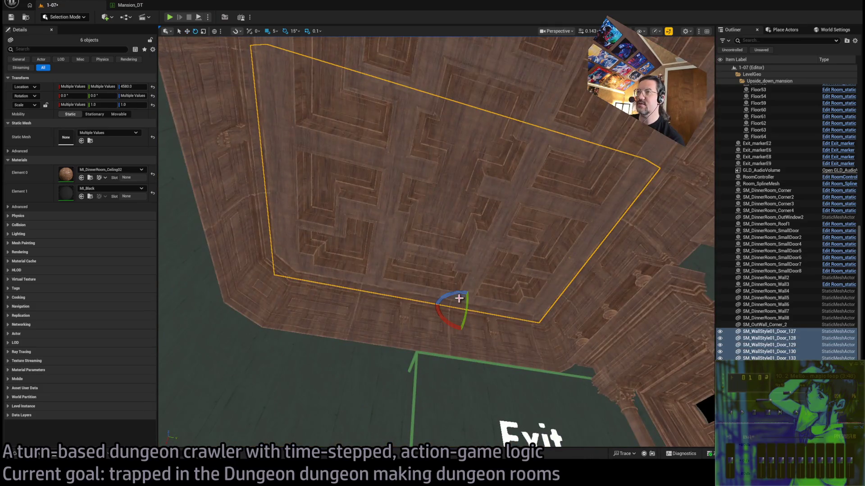
{"action": "mouse_move", "coordinate": [450, 323]}
{"action": "left_mouse_down"}
{"action": "mouse_move", "coordinate": [484, 300]}
{"action": "mouse_move", "coordinate": [450, 310]}
{"action": "mouse_move", "coordinate": [427, 270]}
{"action": "mouse_move", "coordinate": [445, 315]}
{"action": "mouse_move", "coordinate": [452, 410]}
{"action": "mouse_move", "coordinate": [453, 379]}
{"action": "mouse_move", "coordinate": [426, 349]}
{"action": "mouse_move", "coordinate": [425, 358]}
{"action": "left_mouse_up"}
{"action": "left_click_drag", "start_coordinate": [433, 360], "coordinate": [471, 361]}
Shift the ceiling pieces to close the black gap at the ceiling edge and check the fit.
{"action": "scroll", "coordinate": [469, 361], "scroll_direction": "up", "scroll_amount": 6}
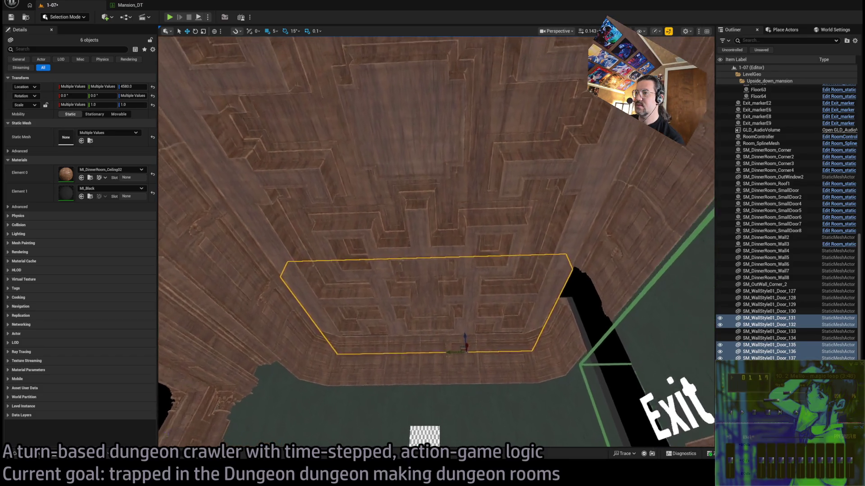
{"action": "scroll", "coordinate": [470, 360], "scroll_direction": "up", "scroll_amount": 6}
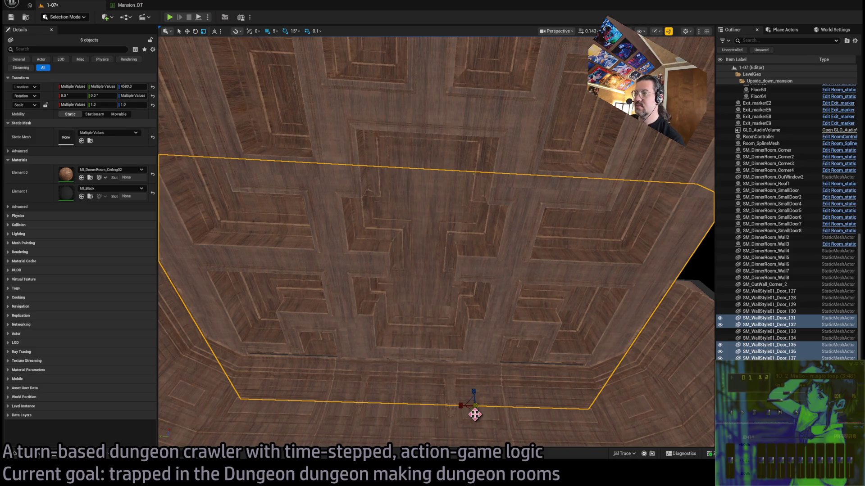
{"action": "key", "text": "ctrl+z"}
{"action": "mouse_move", "coordinate": [478, 400]}
{"action": "left_mouse_down"}
{"action": "mouse_move", "coordinate": [482, 386]}
{"action": "mouse_move", "coordinate": [477, 412]}
{"action": "mouse_move", "coordinate": [486, 353]}
{"action": "mouse_move", "coordinate": [387, 345]}
{"action": "left_mouse_up"}
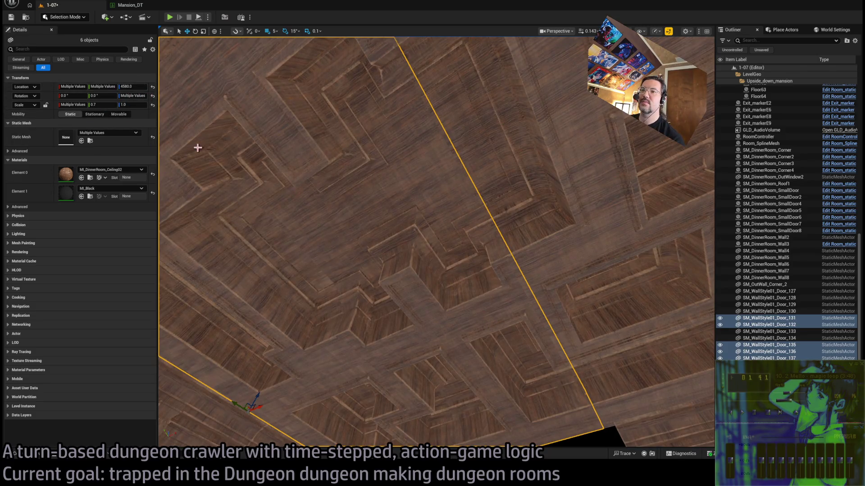
{"action": "left_click_drag", "start_coordinate": [198, 148], "coordinate": [212, 153]}
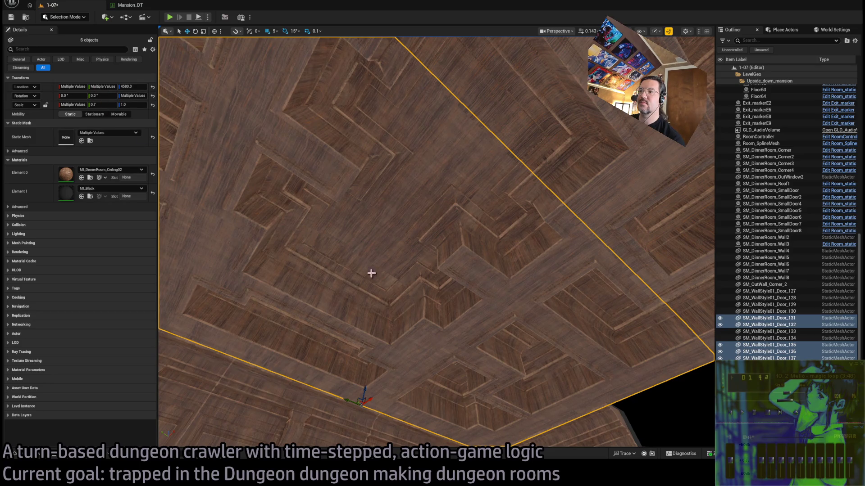
{"action": "left_click_drag", "start_coordinate": [371, 274], "coordinate": [244, 77]}
{"action": "left_click_drag", "start_coordinate": [283, 54], "coordinate": [427, 228]}
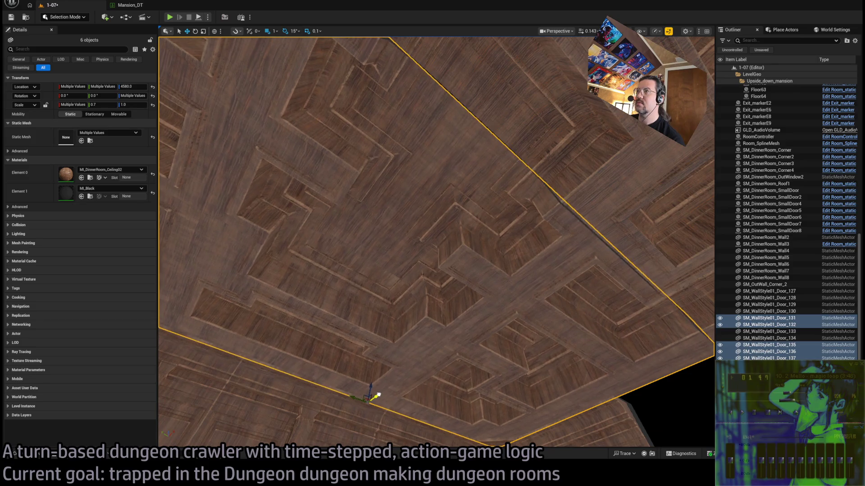
{"action": "mouse_move", "coordinate": [381, 394]}
{"action": "left_mouse_down"}
{"action": "mouse_move", "coordinate": [400, 293]}
{"action": "mouse_move", "coordinate": [396, 270]}
{"action": "mouse_move", "coordinate": [414, 216]}
{"action": "mouse_move", "coordinate": [432, 288]}
{"action": "mouse_move", "coordinate": [532, 320]}
{"action": "mouse_move", "coordinate": [636, 334]}
{"action": "left_mouse_up"}
{"action": "left_click", "coordinate": [533, 320]}
Duplicate the dinner room wall as Wall9 at X 485.
{"action": "mouse_move", "coordinate": [694, 327]}
{"action": "left_mouse_down"}
{"action": "mouse_move", "coordinate": [293, 367]}
{"action": "mouse_move", "coordinate": [388, 365]}
{"action": "mouse_move", "coordinate": [333, 319]}
{"action": "left_mouse_up"}
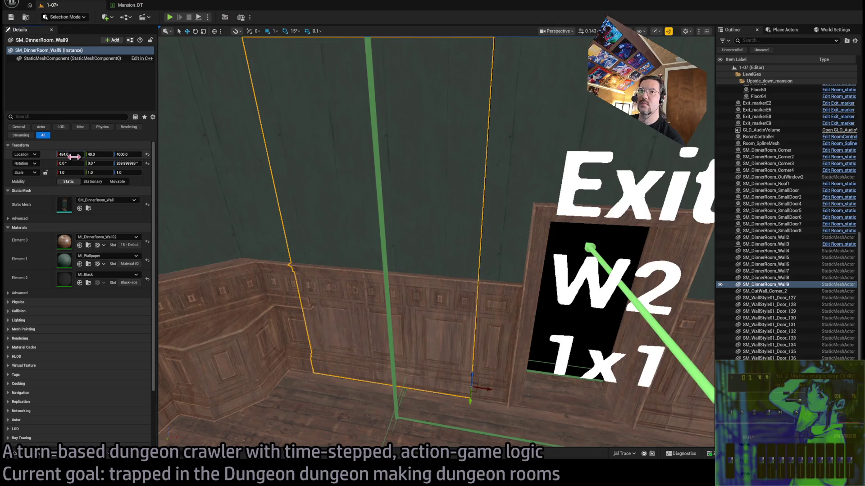
{"action": "type", "text": "485"}
{"action": "key", "text": "Return"}
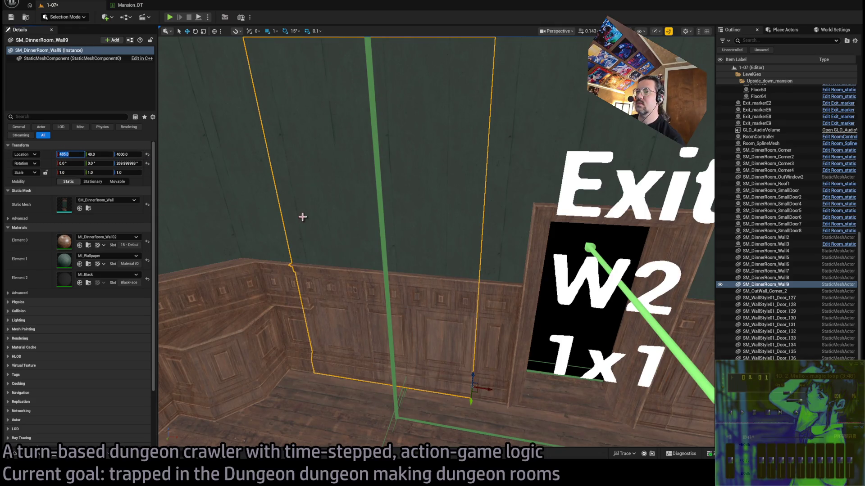
{"action": "key", "text": "f"}
Narrow Wall9's Y scale to 0.592 and save the level.
{"action": "key", "text": "r"}
{"action": "left_click_drag", "start_coordinate": [473, 361], "coordinate": [455, 359]}
{"action": "scroll", "coordinate": [457, 358], "scroll_direction": "up", "scroll_amount": 8}
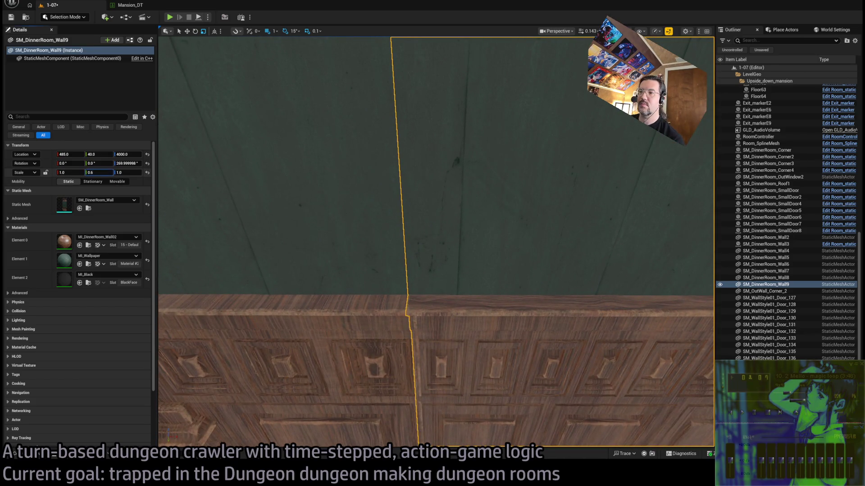
{"action": "left_click_drag", "start_coordinate": [456, 358], "coordinate": [454, 359]}
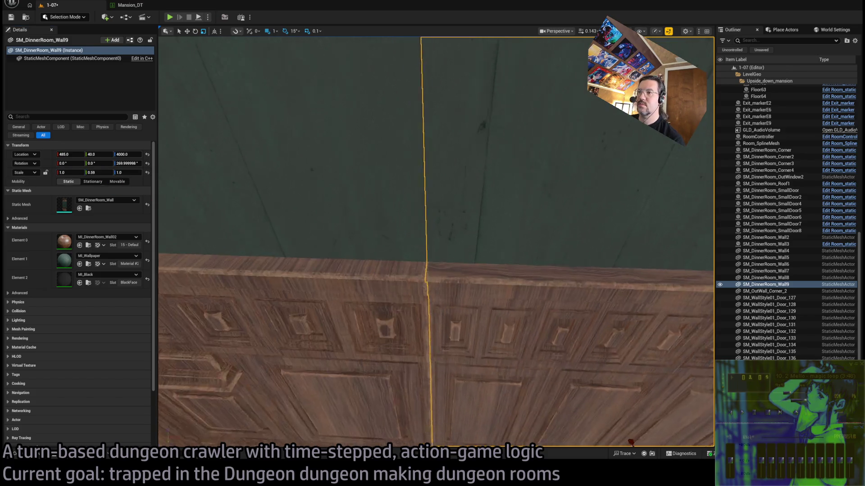
{"action": "left_click_drag", "start_coordinate": [268, 215], "coordinate": [269, 216]}
{"action": "type", "text": "0.4"}
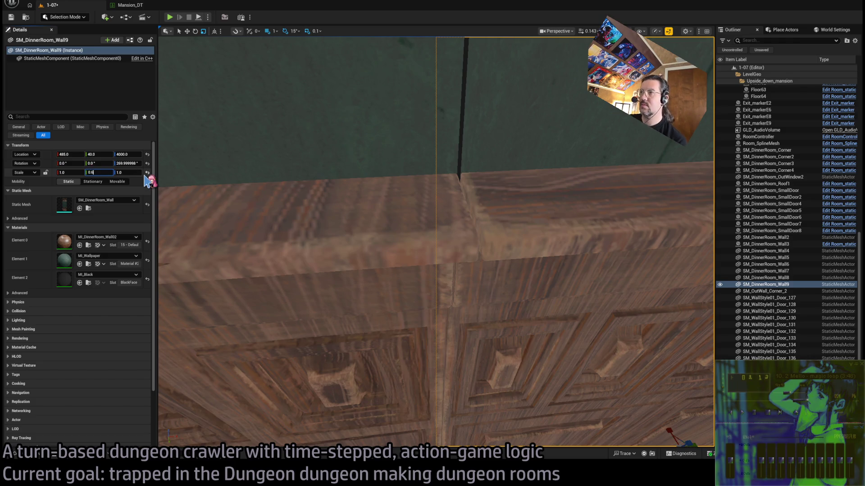
{"action": "key", "text": "Return"}
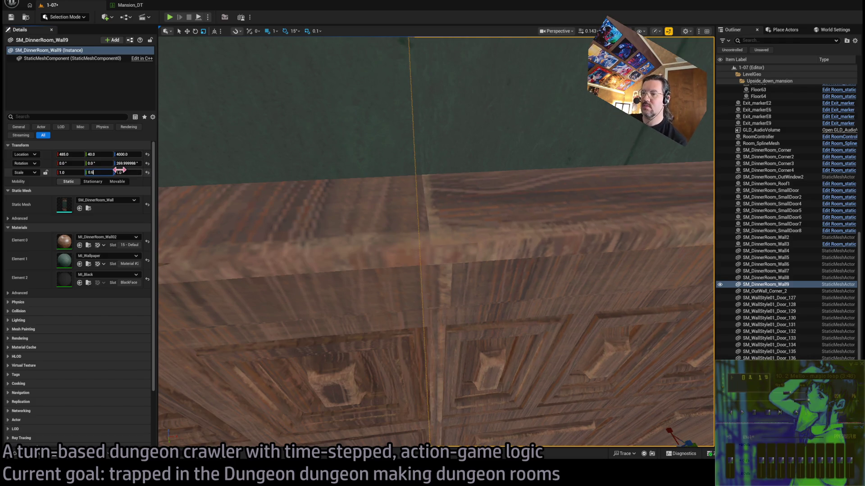
{"action": "type", "text": "0.566"}
{"action": "type", "text": "0.563"}
{"action": "key", "text": "Return"}
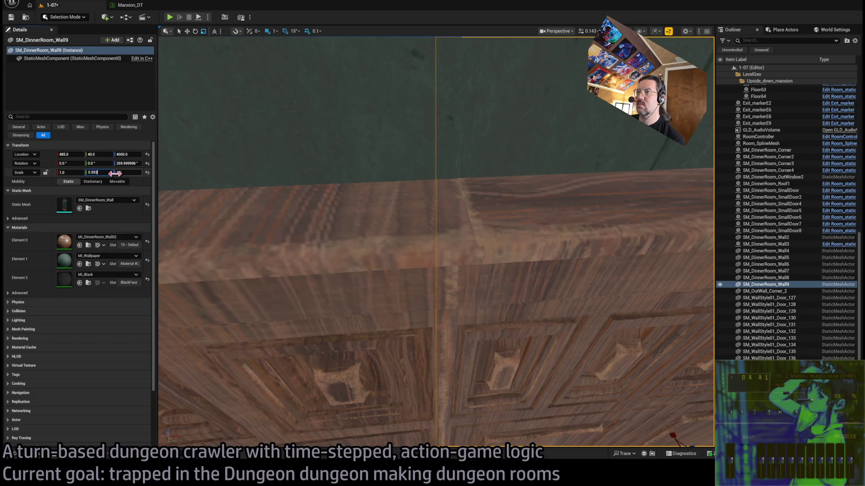
{"action": "key", "text": "Return"}
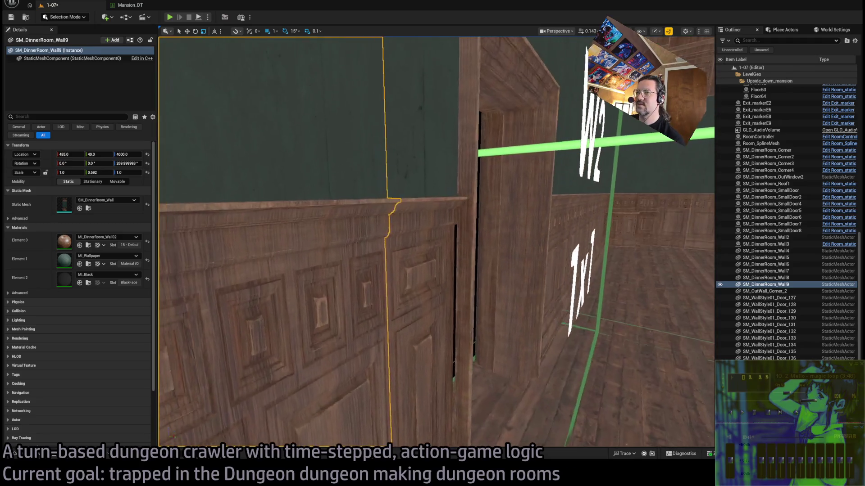
{"action": "key", "text": "ctrl+s"}
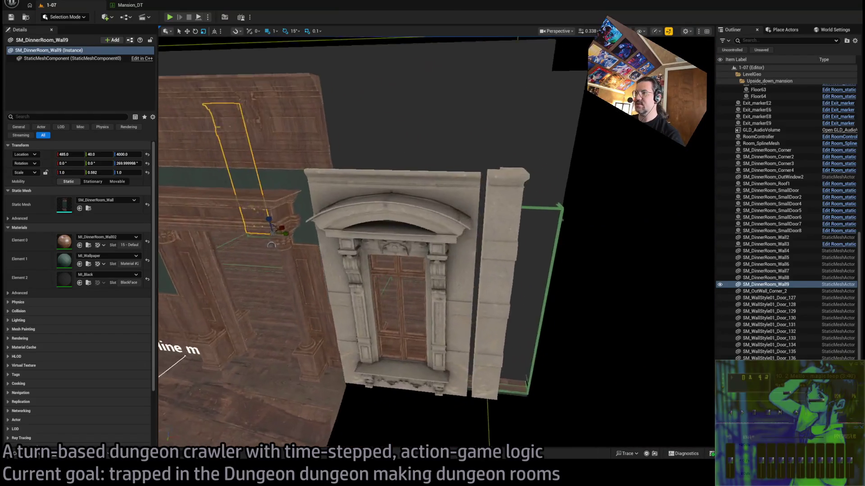
Try moving the corner pillar beside the window along X, then undo the move.
{"action": "left_click", "coordinate": [468, 387]}
{"action": "mouse_move", "coordinate": [486, 417]}
{"action": "left_mouse_down"}
{"action": "mouse_move", "coordinate": [554, 411]}
{"action": "mouse_move", "coordinate": [541, 410]}
{"action": "left_mouse_up"}
{"action": "key", "text": "ctrl+z"}
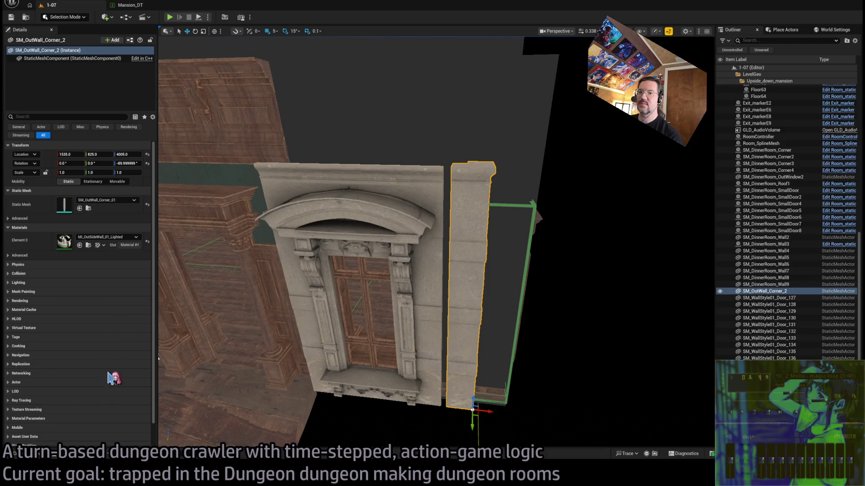
{"action": "mouse_move", "coordinate": [501, 418]}
{"action": "left_mouse_down"}
{"action": "mouse_move", "coordinate": [514, 439]}
{"action": "mouse_move", "coordinate": [581, 428]}
{"action": "mouse_move", "coordinate": [563, 426]}
{"action": "left_mouse_up"}
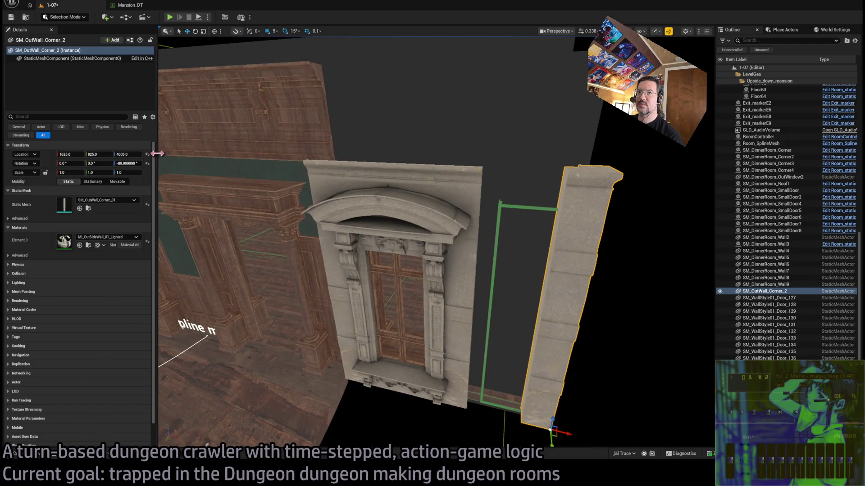
Place a stone SM_OutWall piece beside the arched window with its Y position at 825.
{"action": "key", "text": "ctrl+space"}
{"action": "mouse_move", "coordinate": [267, 307]}
{"action": "left_mouse_down"}
{"action": "mouse_move", "coordinate": [311, 365]}
{"action": "mouse_move", "coordinate": [339, 369]}
{"action": "mouse_move", "coordinate": [310, 368]}
{"action": "mouse_move", "coordinate": [446, 408]}
{"action": "mouse_move", "coordinate": [466, 425]}
{"action": "mouse_move", "coordinate": [487, 419]}
{"action": "left_mouse_up"}
{"action": "left_click", "coordinate": [129, 154]}
{"action": "scroll", "coordinate": [491, 421], "scroll_direction": "up", "scroll_amount": 6}
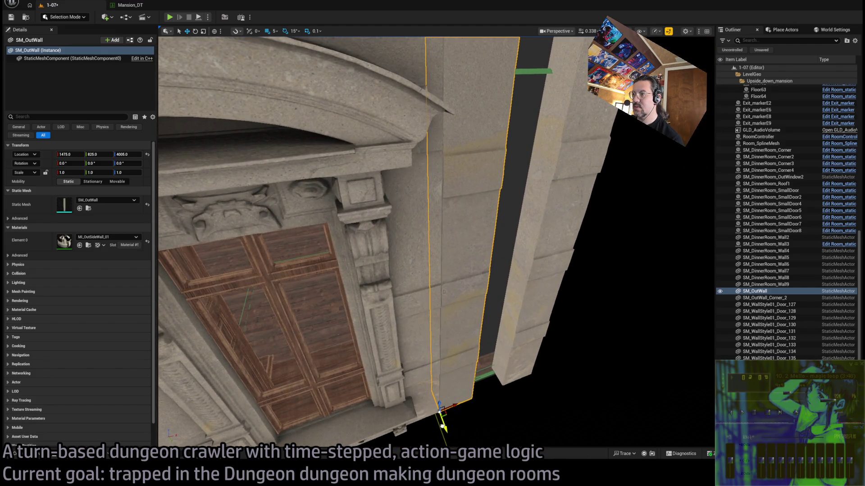
{"action": "left_click_drag", "start_coordinate": [452, 421], "coordinate": [448, 424]}
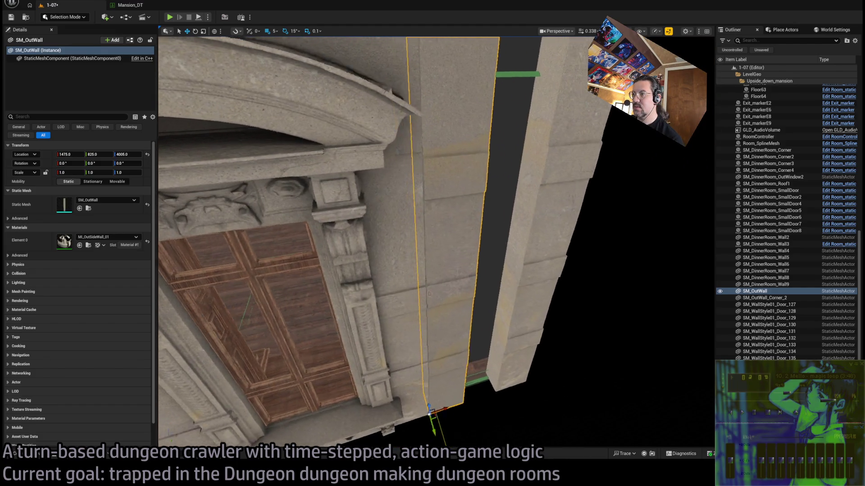
{"action": "scroll", "coordinate": [451, 423], "scroll_direction": "down", "scroll_amount": 5}
Duplicate the wall piece to the right and nudge the corner pillar to X 1630.
{"action": "left_click_drag", "start_coordinate": [401, 406], "coordinate": [472, 384]}
{"action": "left_click", "coordinate": [472, 383]}
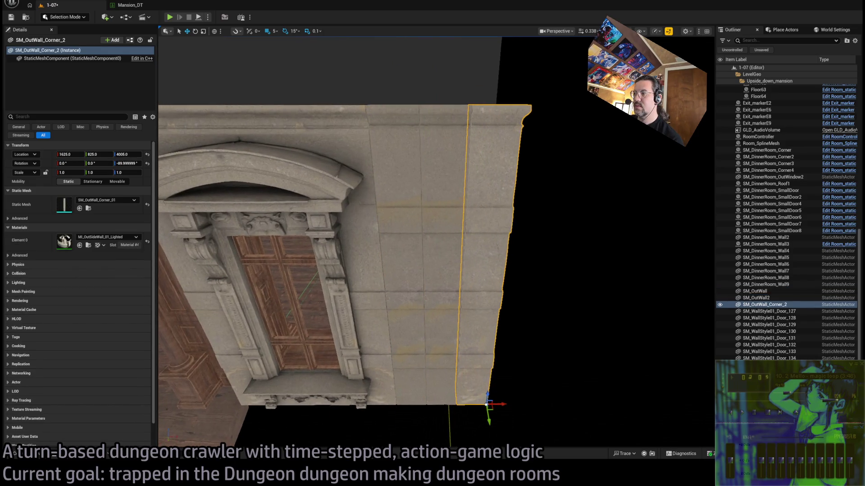
{"action": "left_click_drag", "start_coordinate": [507, 407], "coordinate": [505, 405]}
{"action": "scroll", "coordinate": [506, 406], "scroll_direction": "down", "scroll_amount": 5}
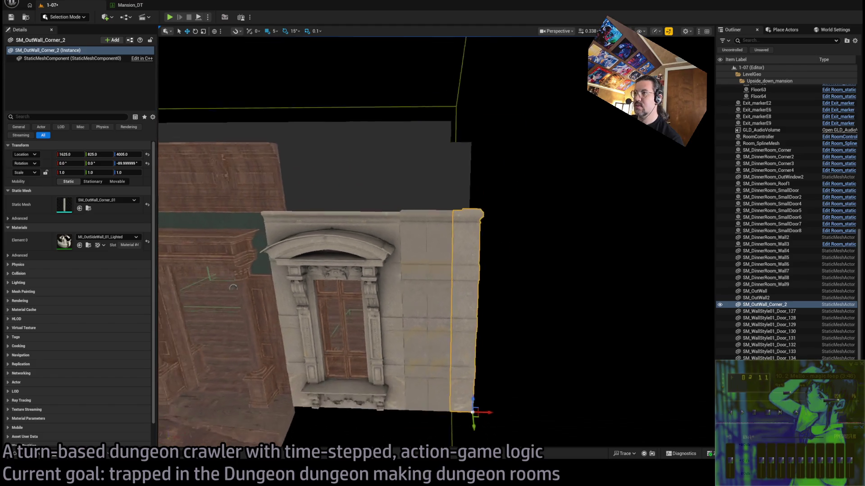
Create SM_OutWall_Corner_3 as a 90-degree rotated copy of the corner pillar at 1160, 825, 4005.
{"action": "left_click", "coordinate": [260, 264], "text": "ctrl"}
{"action": "mouse_move", "coordinate": [279, 284]}
{"action": "left_mouse_down"}
{"action": "mouse_move", "coordinate": [299, 279]}
{"action": "mouse_move", "coordinate": [595, 319]}
{"action": "left_mouse_up"}
{"action": "left_click", "coordinate": [597, 322]}
{"action": "mouse_move", "coordinate": [601, 382]}
{"action": "left_mouse_down"}
{"action": "mouse_move", "coordinate": [624, 388]}
{"action": "mouse_move", "coordinate": [529, 363]}
{"action": "mouse_move", "coordinate": [479, 365]}
{"action": "left_mouse_up"}
{"action": "key", "text": "f"}
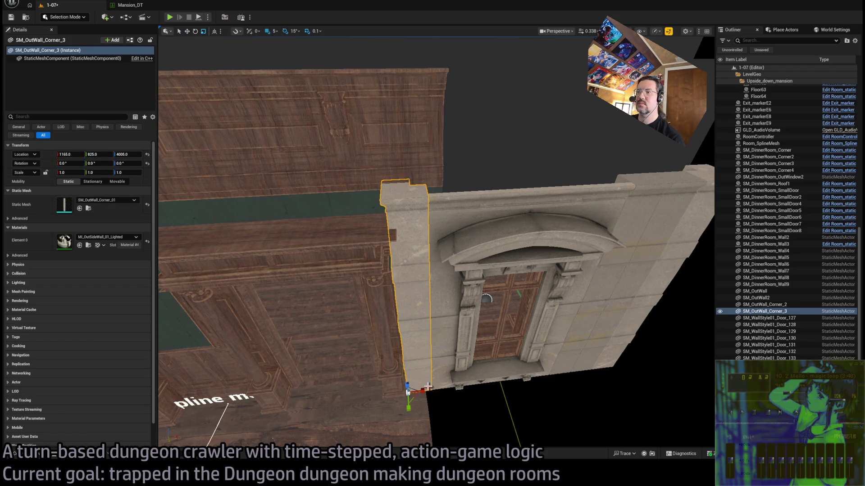
Make the new corner pillar thinner and try copying the stone wall pieces to the left.
{"action": "left_click_drag", "start_coordinate": [73, 173], "coordinate": [63, 172]}
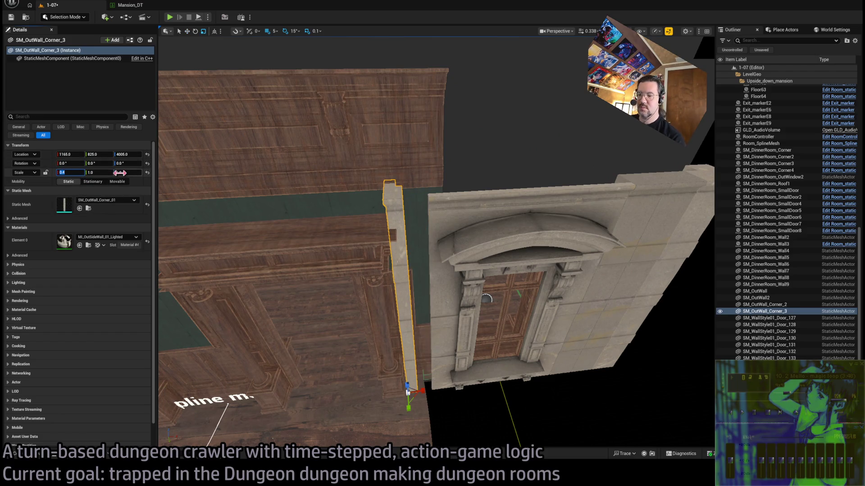
{"action": "mouse_move", "coordinate": [251, 245]}
{"action": "left_mouse_down"}
{"action": "mouse_move", "coordinate": [464, 358]}
{"action": "mouse_move", "coordinate": [467, 345]}
{"action": "left_mouse_up"}
{"action": "left_click_drag", "start_coordinate": [480, 309], "coordinate": [482, 305]}
{"action": "left_click", "coordinate": [593, 287]}
{"action": "left_click_drag", "start_coordinate": [572, 358], "coordinate": [165, 365]}
{"action": "key", "text": "ctrl+z"}
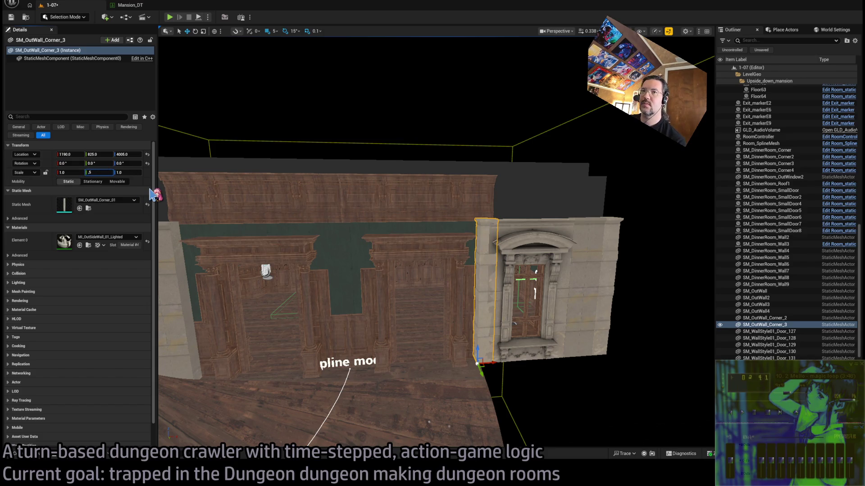
Add a corner pillar at the left end of the wall row.
{"action": "mouse_move", "coordinate": [495, 363]}
{"action": "left_mouse_down"}
{"action": "mouse_move", "coordinate": [542, 377]}
{"action": "mouse_move", "coordinate": [518, 372]}
{"action": "left_mouse_up"}
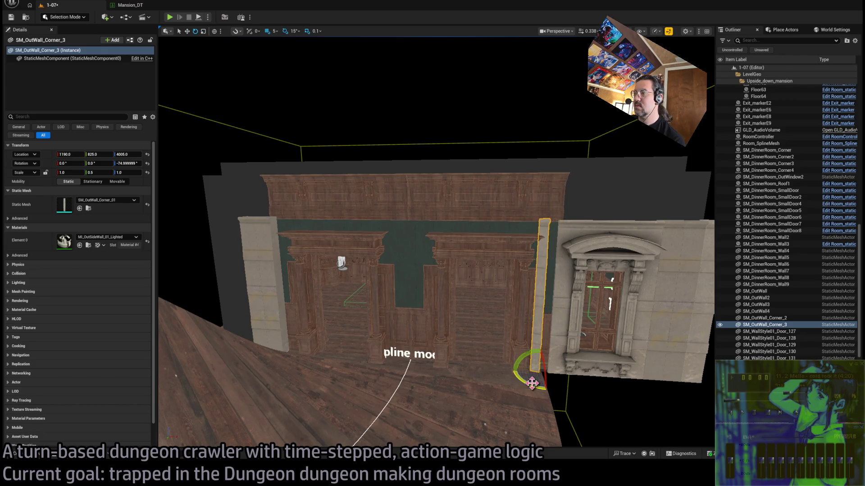
{"action": "mouse_move", "coordinate": [553, 374]}
{"action": "left_mouse_down"}
{"action": "mouse_move", "coordinate": [284, 367]}
{"action": "mouse_move", "coordinate": [307, 374]}
{"action": "mouse_move", "coordinate": [345, 308]}
{"action": "mouse_move", "coordinate": [389, 335]}
{"action": "mouse_move", "coordinate": [272, 376]}
{"action": "left_mouse_up"}
{"action": "key", "text": "ctrl+z"}
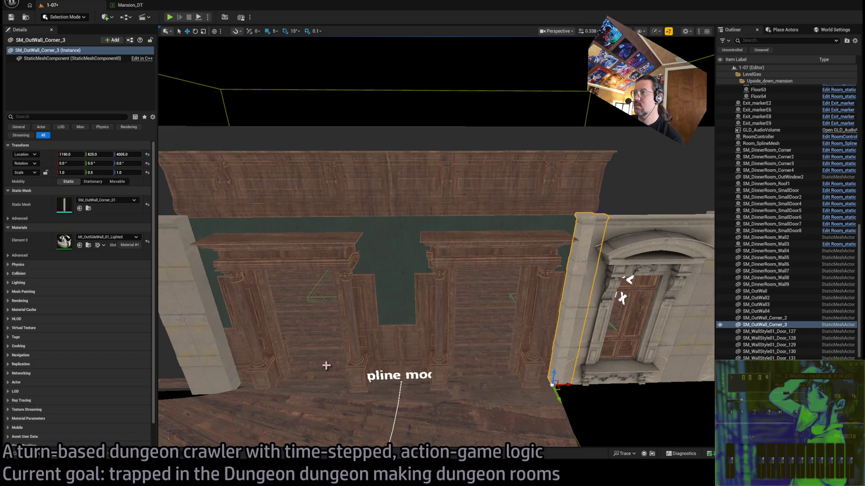
{"action": "key", "text": "ctrl+y"}
Copy the stone wall pieces leftward, ending with SM_OutWall7 at 130, 825, 4005.
{"action": "mouse_move", "coordinate": [326, 365]}
{"action": "left_mouse_down"}
{"action": "mouse_move", "coordinate": [299, 338]}
{"action": "mouse_move", "coordinate": [363, 338]}
{"action": "mouse_move", "coordinate": [367, 351]}
{"action": "left_mouse_up"}
{"action": "key", "text": "ctrl+y"}
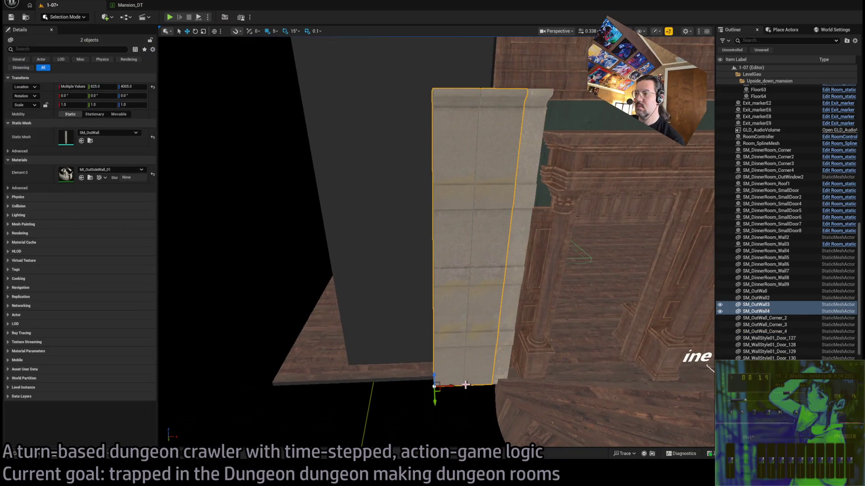
{"action": "mouse_move", "coordinate": [383, 389]}
{"action": "left_mouse_down"}
{"action": "mouse_move", "coordinate": [331, 390]}
{"action": "mouse_move", "coordinate": [363, 388]}
{"action": "mouse_move", "coordinate": [572, 311]}
{"action": "mouse_move", "coordinate": [518, 316]}
{"action": "mouse_move", "coordinate": [352, 364]}
{"action": "mouse_move", "coordinate": [371, 374]}
{"action": "mouse_move", "coordinate": [396, 338]}
{"action": "mouse_move", "coordinate": [379, 349]}
{"action": "mouse_move", "coordinate": [405, 328]}
{"action": "mouse_move", "coordinate": [712, 265]}
{"action": "left_mouse_up"}
{"action": "left_click", "coordinate": [395, 388]}
{"action": "left_click", "coordinate": [568, 307]}
Select SM_DinnerRoom_SmallDoor8 after browsing the level list.
{"action": "left_click", "coordinate": [767, 178]}
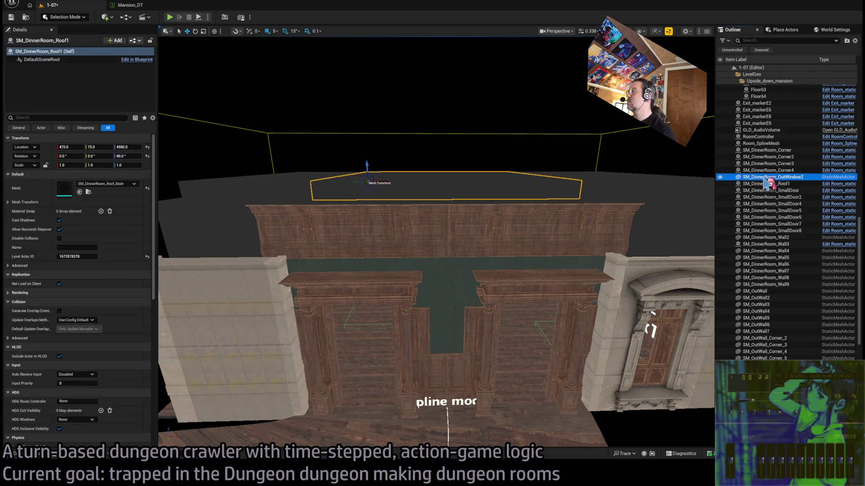
{"action": "scroll", "coordinate": [786, 358], "scroll_direction": "down", "scroll_amount": 4}
{"action": "left_click", "coordinate": [786, 358], "text": "shift"}
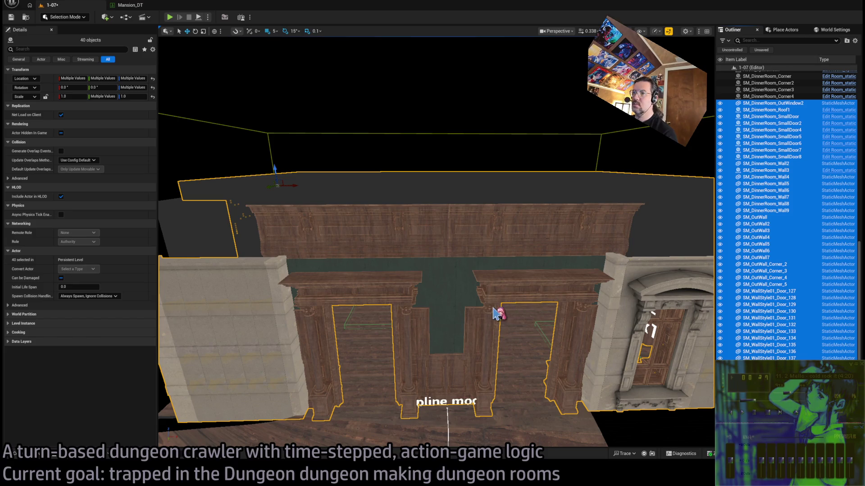
{"action": "scroll", "coordinate": [565, 320], "scroll_direction": "down", "scroll_amount": 3}
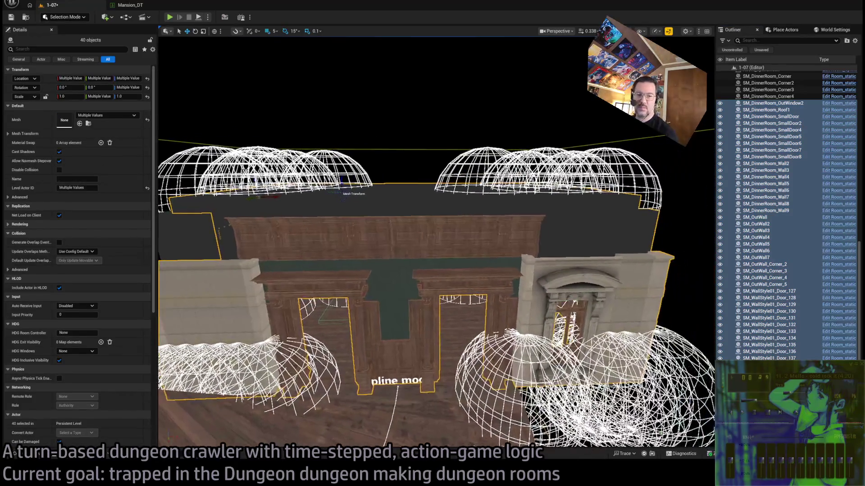
{"action": "left_click", "coordinate": [451, 293]}
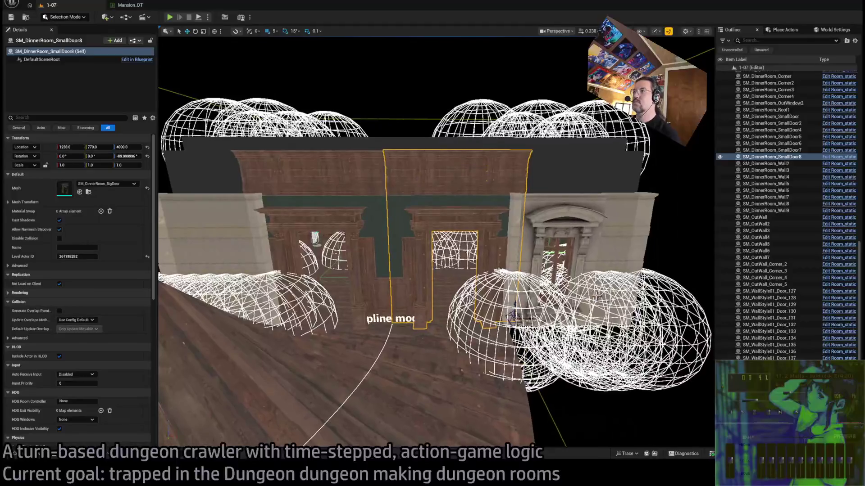
Place a crown moulding on top of the right wall at Z 4455.
{"action": "left_click", "coordinate": [44, 456]}
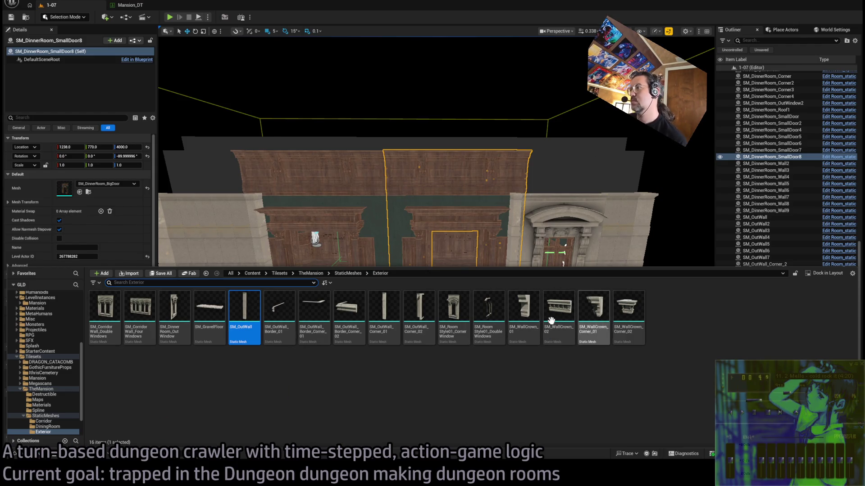
{"action": "mouse_move", "coordinate": [559, 310]}
{"action": "left_mouse_down"}
{"action": "mouse_move", "coordinate": [598, 189]}
{"action": "mouse_move", "coordinate": [583, 170]}
{"action": "left_mouse_up"}
{"action": "key", "text": "f"}
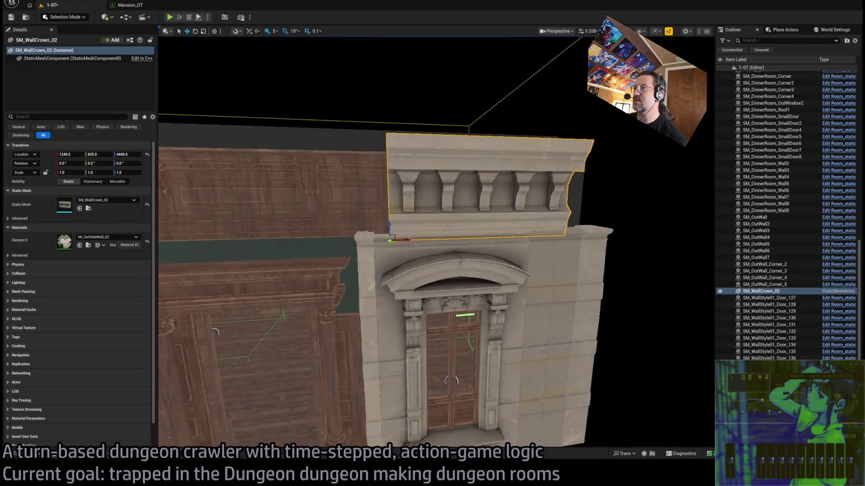
{"action": "mouse_move", "coordinate": [345, 229]}
{"action": "left_mouse_down"}
{"action": "mouse_move", "coordinate": [352, 212]}
{"action": "mouse_move", "coordinate": [441, 232]}
{"action": "mouse_move", "coordinate": [432, 436]}
{"action": "mouse_move", "coordinate": [531, 434]}
{"action": "mouse_move", "coordinate": [518, 422]}
{"action": "left_mouse_up"}
{"action": "scroll", "coordinate": [281, 332], "scroll_direction": "down", "scroll_amount": 5}
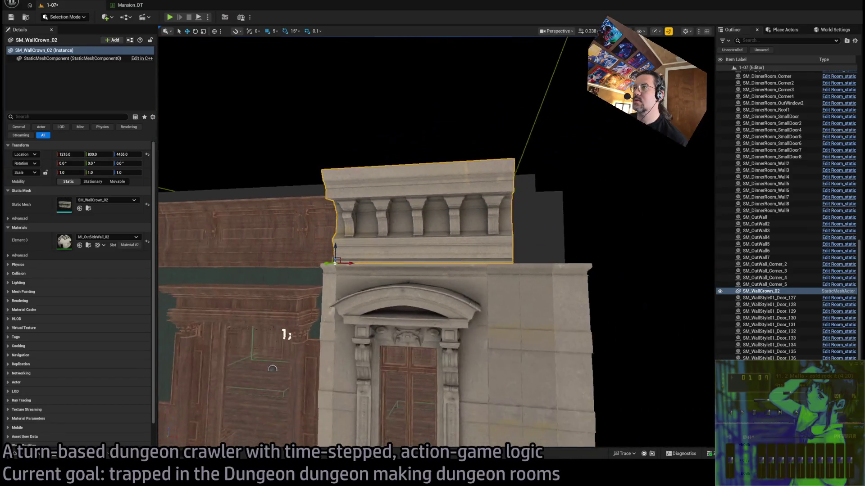
{"action": "left_click_drag", "start_coordinate": [346, 256], "coordinate": [180, 418]}
Duplicate the crown to the right and rename the copy OutWall_crown_1.
{"action": "left_click_drag", "start_coordinate": [400, 287], "coordinate": [548, 294], "text": "alt"}
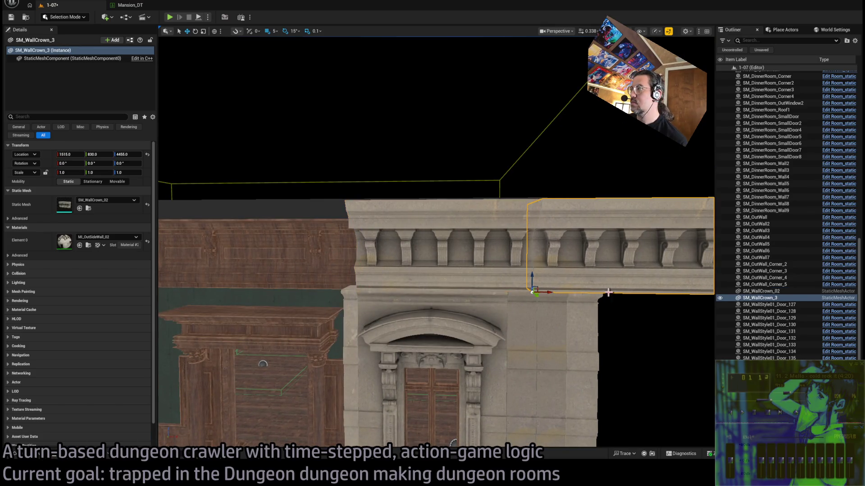
{"action": "left_click", "coordinate": [775, 291]}
{"action": "left_click", "coordinate": [776, 298]}
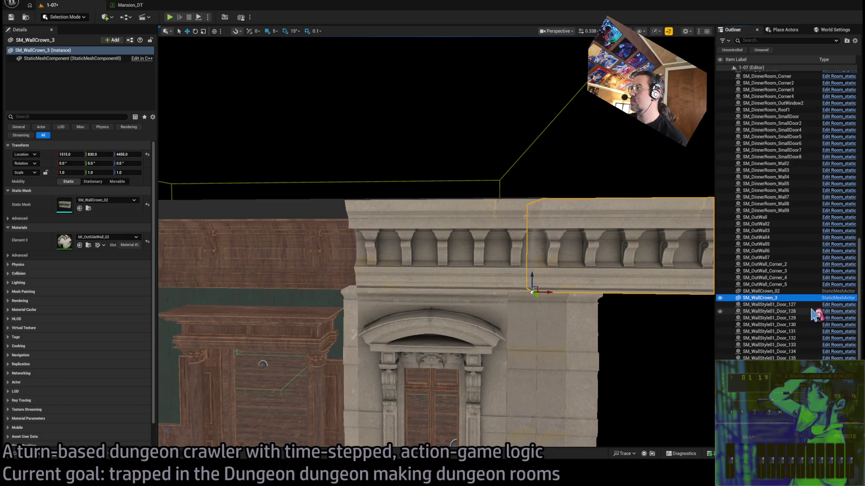
{"action": "key", "text": "F2"}
{"action": "type", "text": "W"}
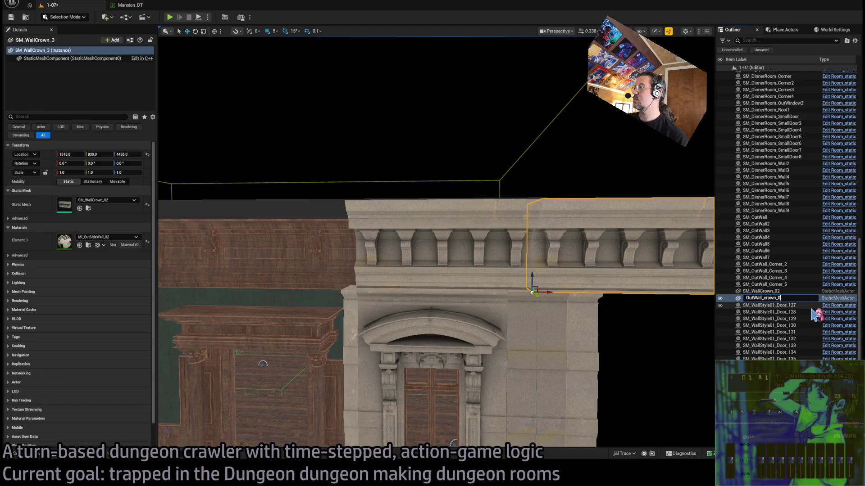
{"action": "key", "text": "Return"}
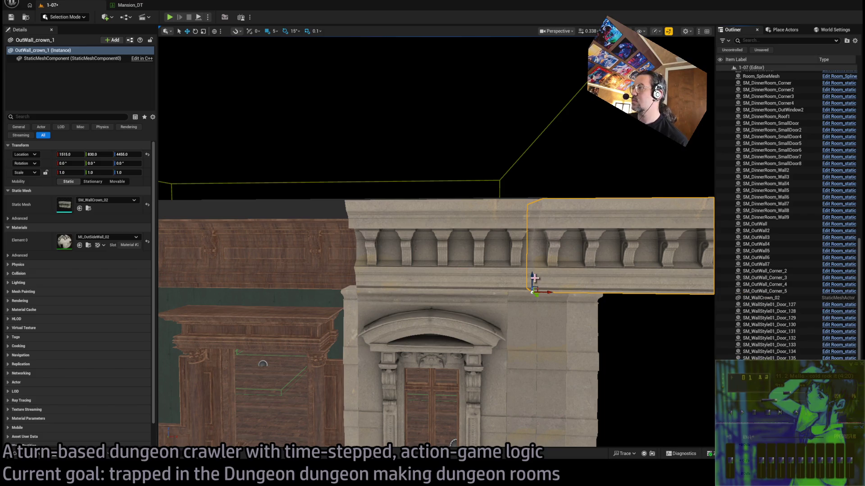
Delete the old left crown piece over the door and duplicate OutWall_crown_1 again.
{"action": "left_click", "coordinate": [482, 270]}
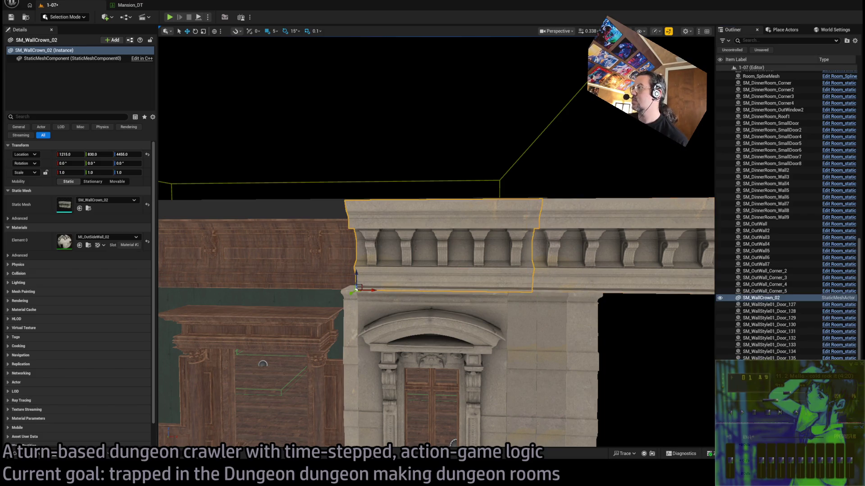
{"action": "left_click", "coordinate": [564, 268]}
{"action": "left_click", "coordinate": [489, 260]}
{"action": "key", "text": "Delete"}
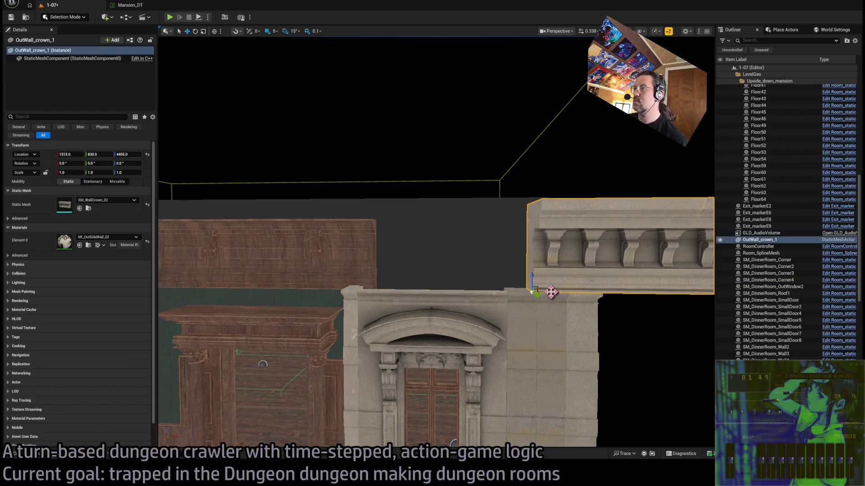
{"action": "mouse_move", "coordinate": [551, 293]}
{"action": "left_mouse_down"}
{"action": "mouse_move", "coordinate": [391, 294]}
{"action": "mouse_move", "coordinate": [547, 287]}
{"action": "left_mouse_up"}
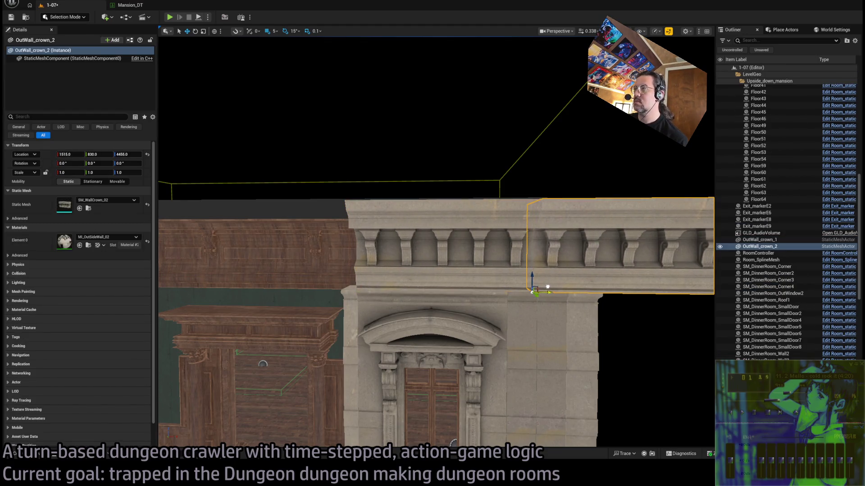
Swap the selected crown piece's static mesh to SM_WallCrown_Corner_02.
{"action": "left_click", "coordinate": [27, 460]}
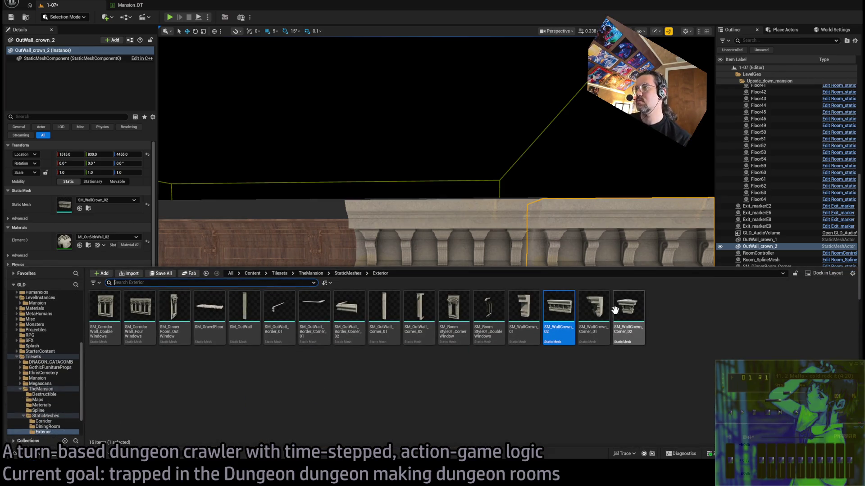
{"action": "mouse_move", "coordinate": [627, 310]}
{"action": "left_mouse_down"}
{"action": "mouse_move", "coordinate": [176, 257]}
{"action": "mouse_move", "coordinate": [108, 225]}
{"action": "mouse_move", "coordinate": [107, 240]}
{"action": "left_mouse_up"}
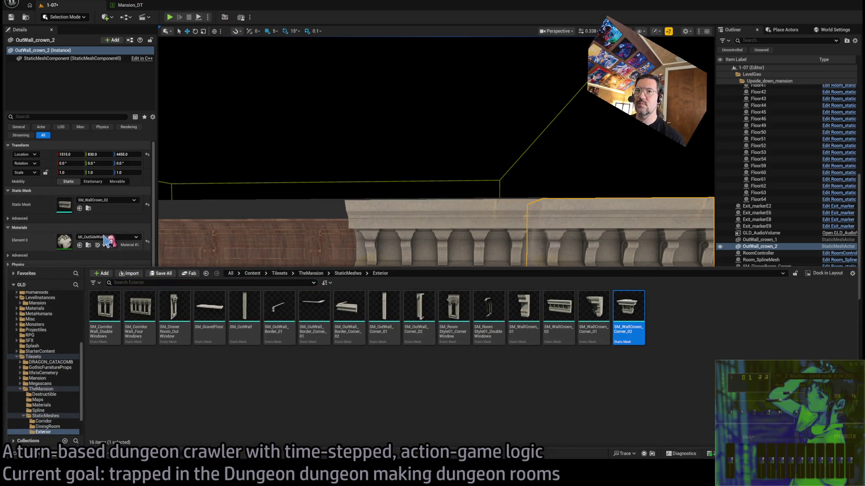
{"action": "left_click_drag", "start_coordinate": [263, 252], "coordinate": [147, 250]}
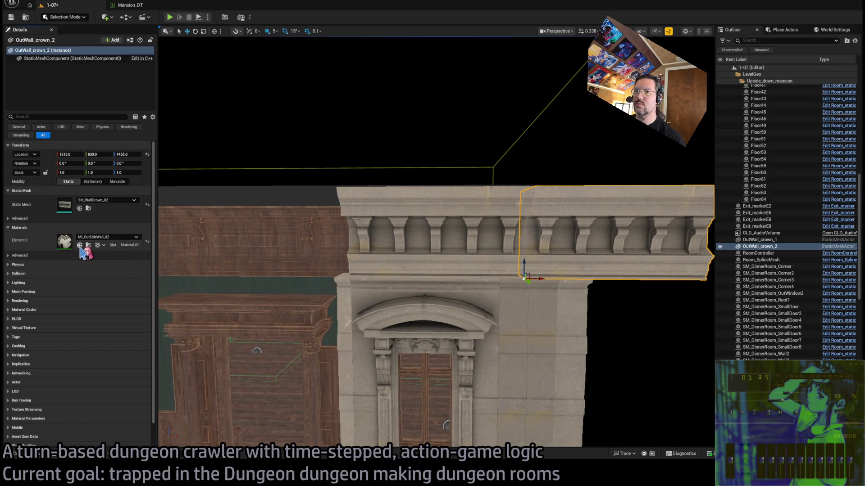
{"action": "left_click", "coordinate": [80, 208]}
{"action": "key", "text": "f"}
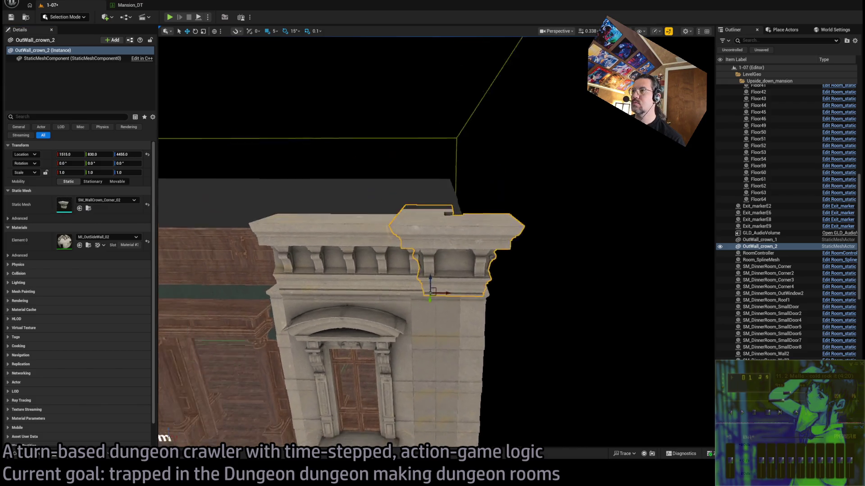
Rotate the corner crown -90° on Z and inspect it head-on and from below.
{"action": "key", "text": "e"}
{"action": "mouse_move", "coordinate": [411, 326]}
{"action": "left_mouse_down"}
{"action": "mouse_move", "coordinate": [397, 311]}
{"action": "mouse_move", "coordinate": [518, 315]}
{"action": "mouse_move", "coordinate": [504, 314]}
{"action": "left_mouse_up"}
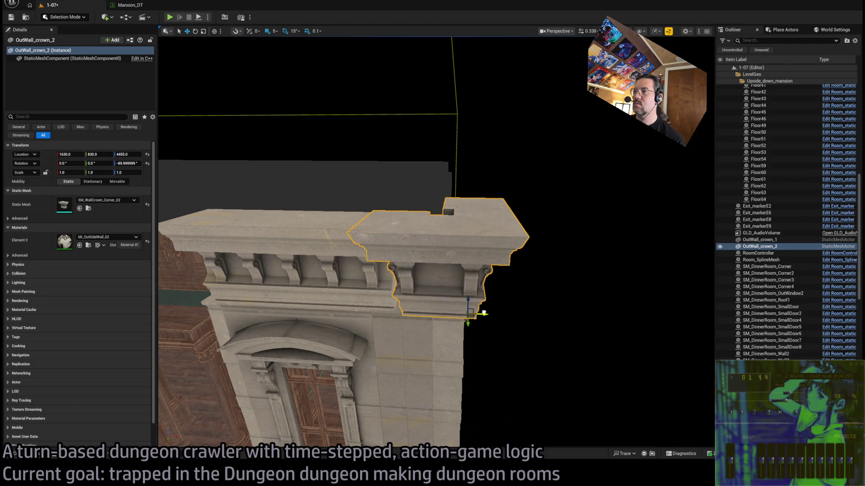
{"action": "scroll", "coordinate": [472, 312], "scroll_direction": "up", "scroll_amount": 10}
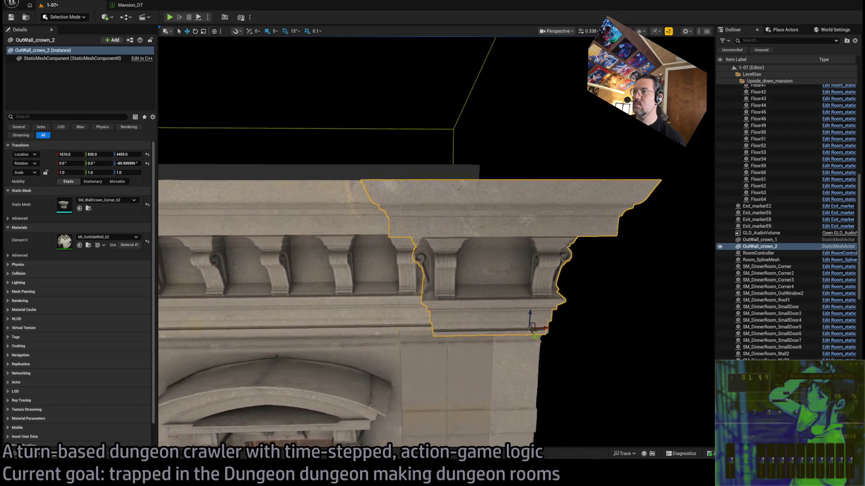
{"action": "mouse_move", "coordinate": [472, 312]}
{"action": "left_mouse_down"}
{"action": "mouse_move", "coordinate": [405, 308]}
{"action": "mouse_move", "coordinate": [405, 326]}
{"action": "left_mouse_up"}
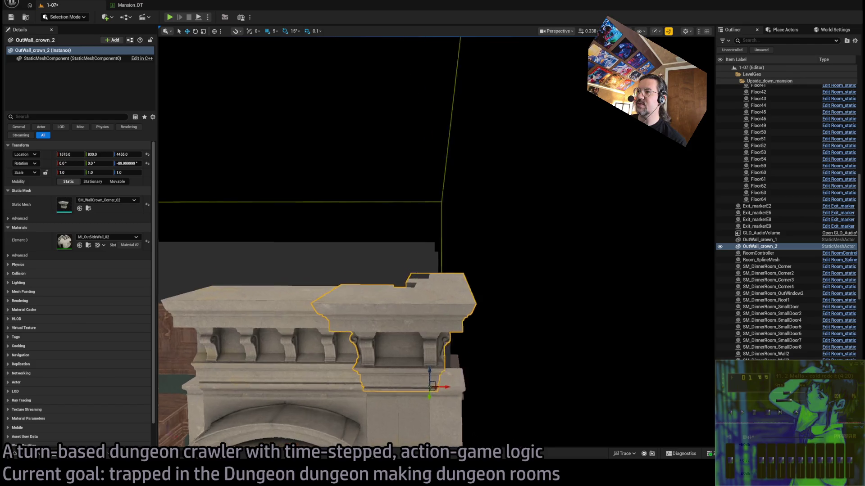
{"action": "mouse_move", "coordinate": [405, 326]}
{"action": "left_mouse_down"}
{"action": "mouse_move", "coordinate": [396, 356]}
{"action": "mouse_move", "coordinate": [383, 311]}
{"action": "left_mouse_up"}
Try deleting the SM_OutWall_Corner_2 wall piece, then restore it.
{"action": "left_click", "coordinate": [467, 305]}
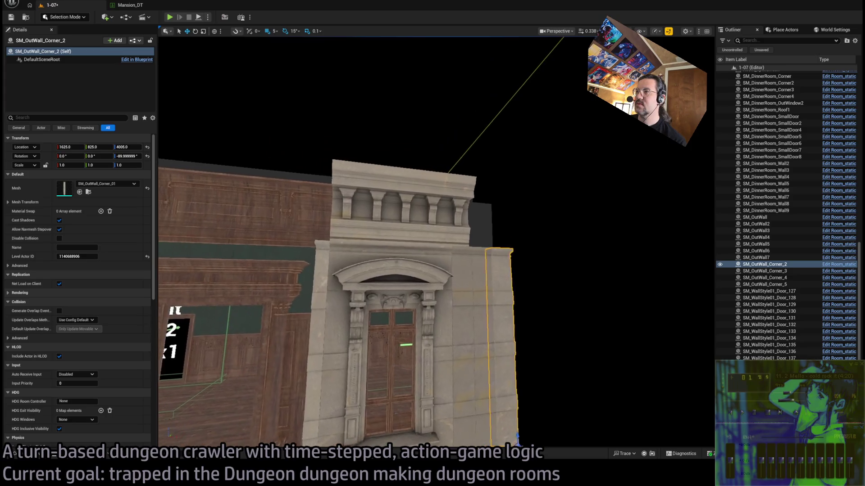
{"action": "left_click_drag", "start_coordinate": [467, 305], "coordinate": [460, 289]}
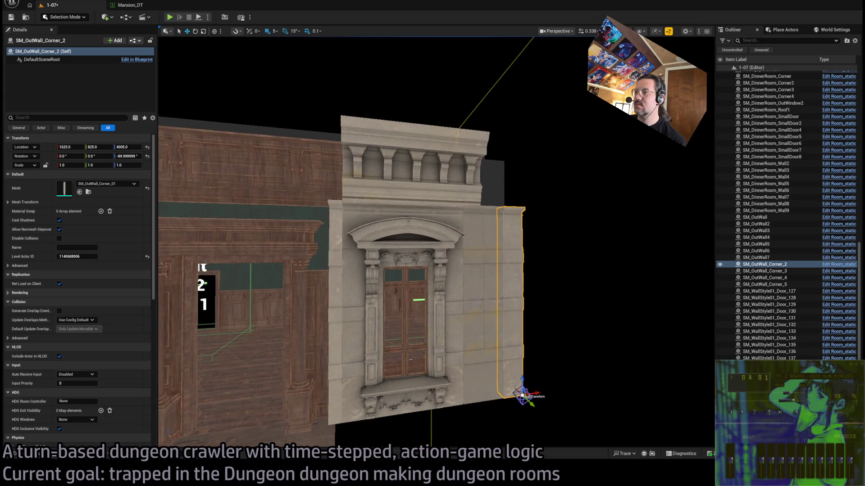
{"action": "key", "text": "Delete"}
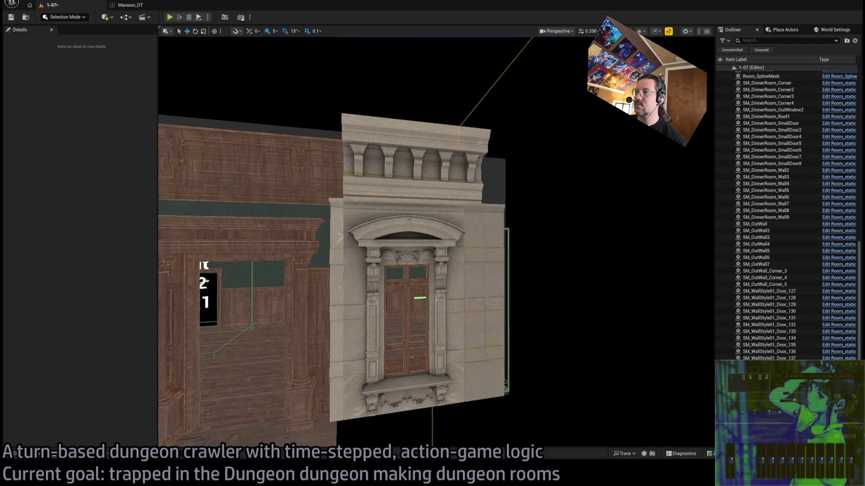
{"action": "mouse_move", "coordinate": [509, 321]}
{"action": "left_mouse_down"}
{"action": "mouse_move", "coordinate": [496, 301]}
{"action": "mouse_move", "coordinate": [495, 315]}
{"action": "mouse_move", "coordinate": [496, 304]}
{"action": "mouse_move", "coordinate": [485, 305]}
{"action": "mouse_move", "coordinate": [478, 353]}
{"action": "left_mouse_up"}
{"action": "key", "text": "ctrl+z"}
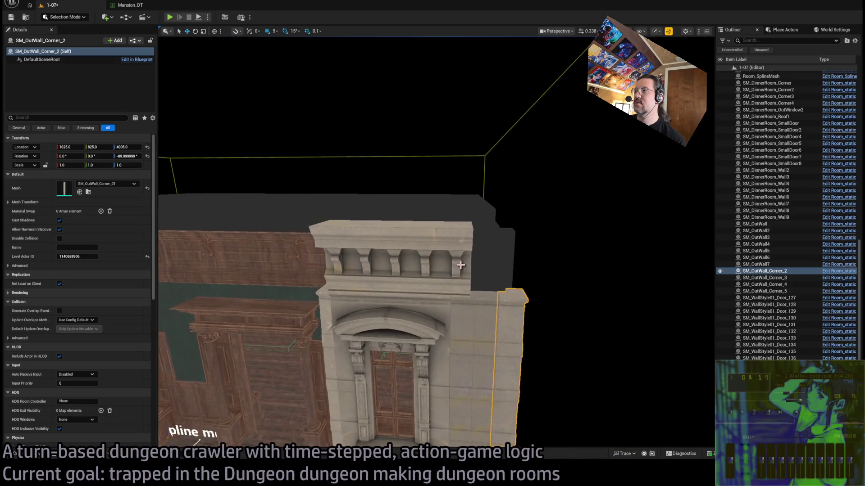
Duplicate OutWall_crown_1 leftward as a straight SM_WallCrown_02 piece at X 1000.
{"action": "left_click", "coordinate": [432, 283]}
{"action": "key", "text": "ctrl+v"}
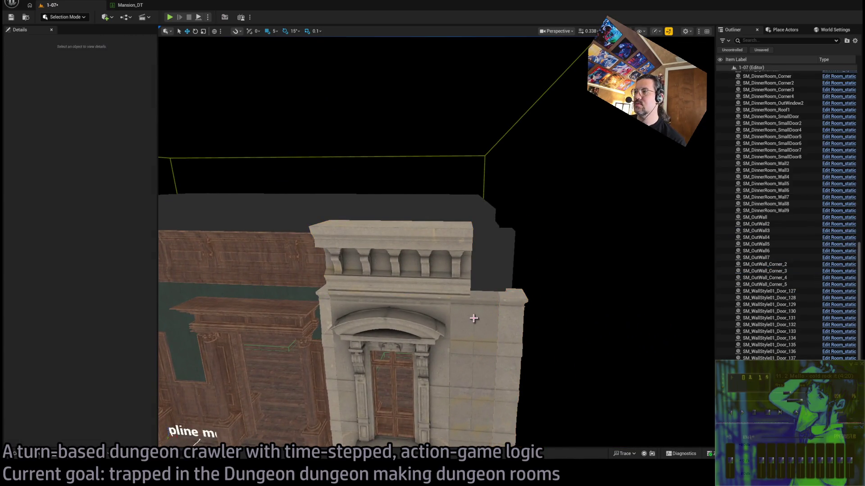
{"action": "left_click_drag", "start_coordinate": [514, 297], "coordinate": [512, 312]}
{"action": "left_click", "coordinate": [45, 455]}
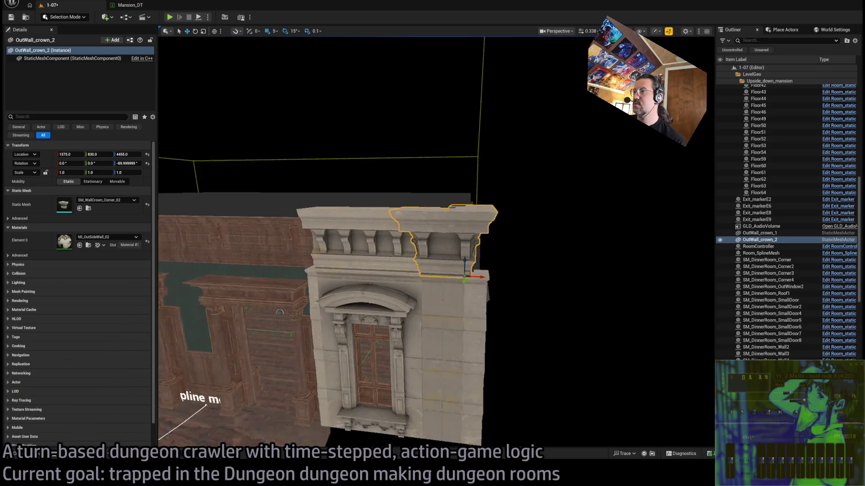
{"action": "left_click", "coordinate": [400, 288]}
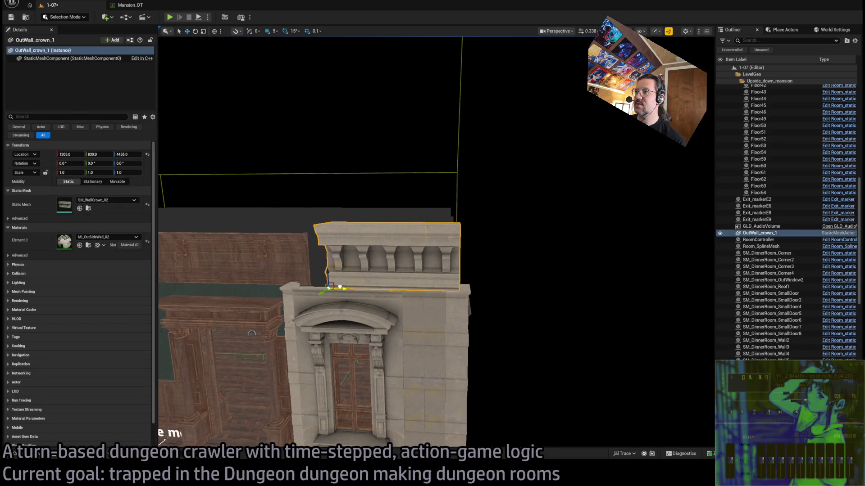
{"action": "left_click_drag", "start_coordinate": [251, 333], "coordinate": [248, 376]}
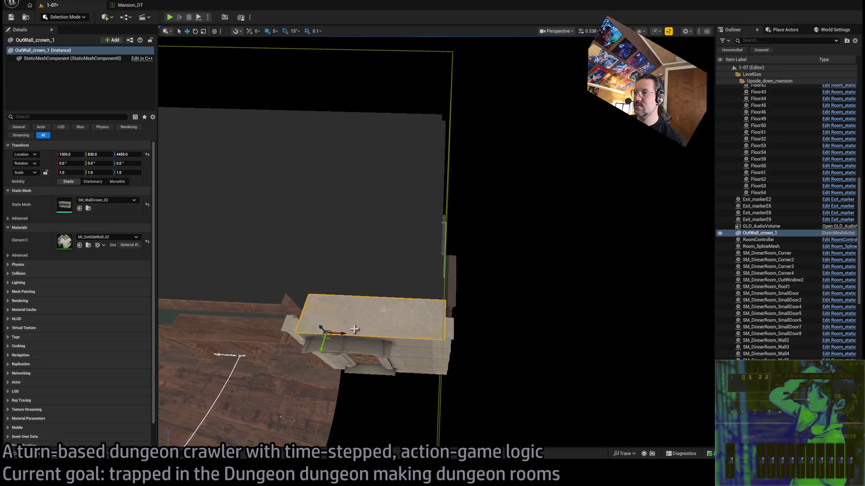
{"action": "mouse_move", "coordinate": [354, 330]}
{"action": "left_mouse_down"}
{"action": "mouse_move", "coordinate": [346, 331]}
{"action": "mouse_move", "coordinate": [346, 358]}
{"action": "left_mouse_up"}
{"action": "mouse_move", "coordinate": [426, 276]}
{"action": "left_mouse_down"}
{"action": "mouse_move", "coordinate": [178, 302]}
{"action": "mouse_move", "coordinate": [198, 296]}
{"action": "left_mouse_up"}
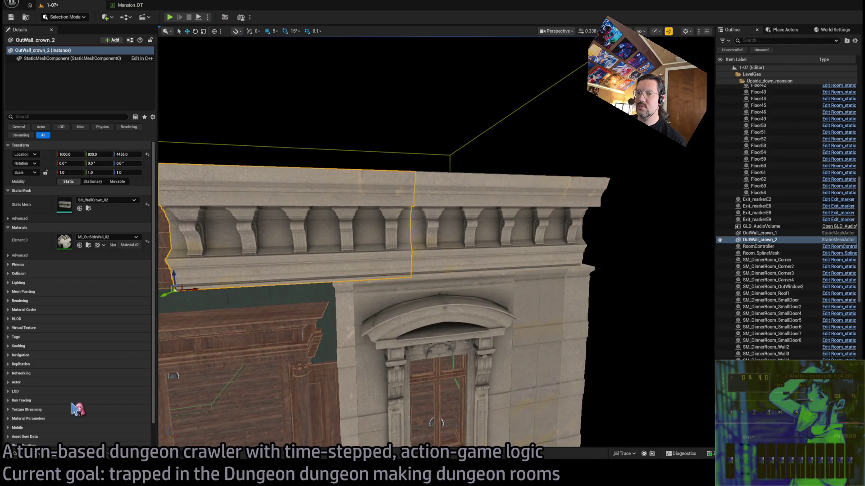
Add another crown copy further left along the wooden wall at X 695.
{"action": "left_click", "coordinate": [89, 208]}
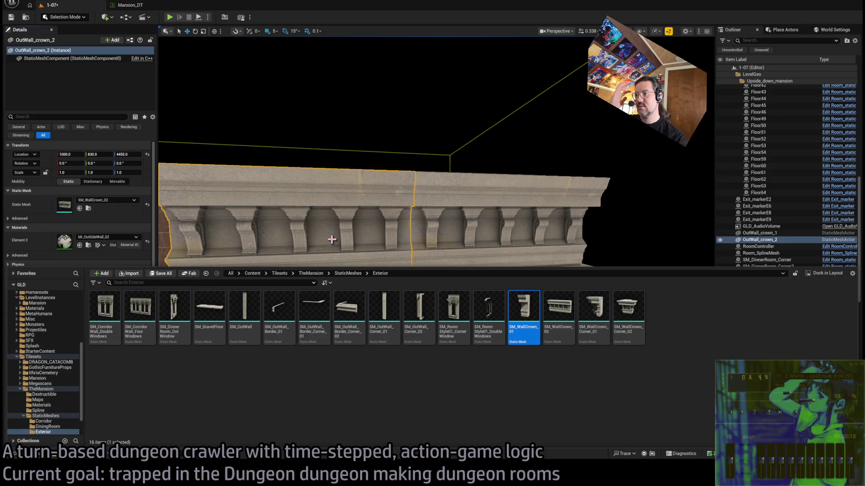
{"action": "left_click_drag", "start_coordinate": [332, 240], "coordinate": [316, 255]}
{"action": "left_click_drag", "start_coordinate": [418, 171], "coordinate": [418, 179]}
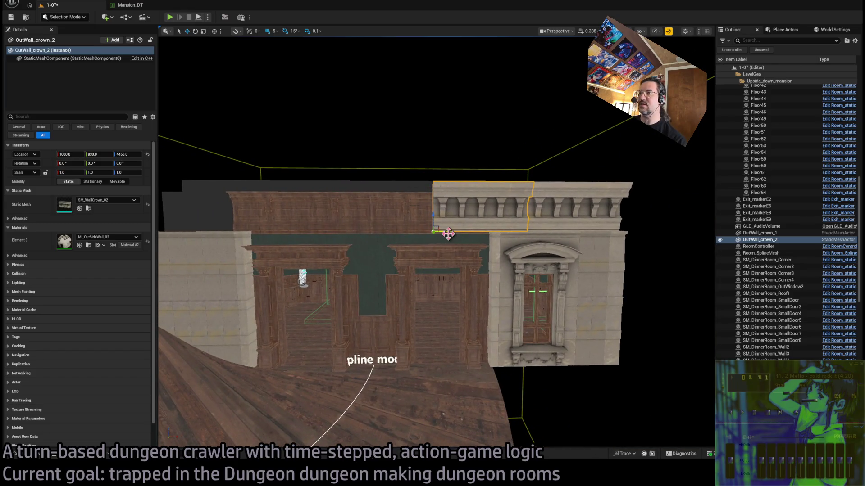
{"action": "mouse_move", "coordinate": [448, 233]}
{"action": "left_mouse_down", "text": "alt"}
{"action": "mouse_move", "coordinate": [348, 226]}
{"action": "mouse_move", "coordinate": [254, 236]}
{"action": "left_mouse_up", "text": "alt"}
{"action": "scroll", "coordinate": [254, 235], "scroll_direction": "up", "scroll_amount": 2}
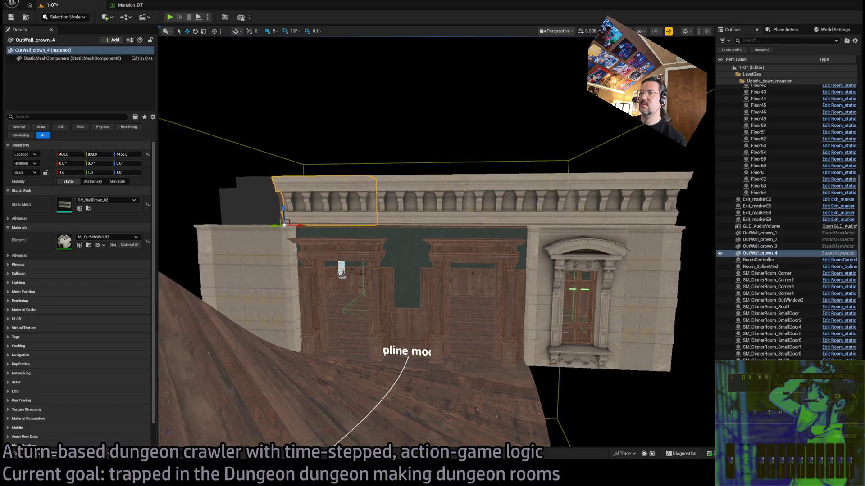
{"action": "scroll", "coordinate": [436, 244], "scroll_direction": "up", "scroll_amount": 3}
Add the final crown copy at the wall's left end (X 100) and save the level.
{"action": "left_click_drag", "start_coordinate": [429, 246], "coordinate": [314, 239], "text": "alt"}
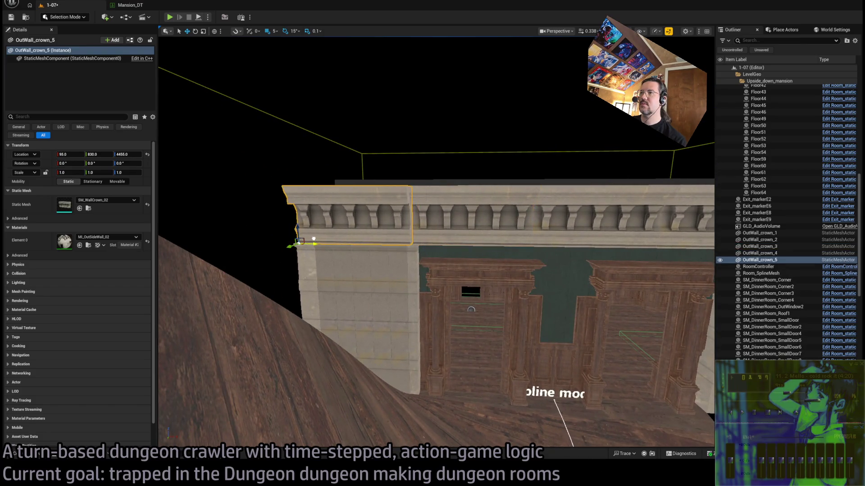
{"action": "scroll", "coordinate": [316, 237], "scroll_direction": "up", "scroll_amount": 5}
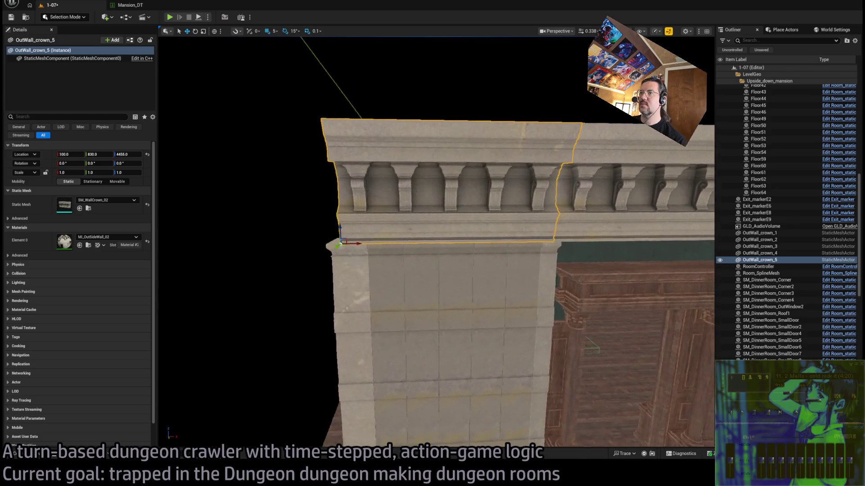
{"action": "scroll", "coordinate": [374, 331], "scroll_direction": "down", "scroll_amount": 5}
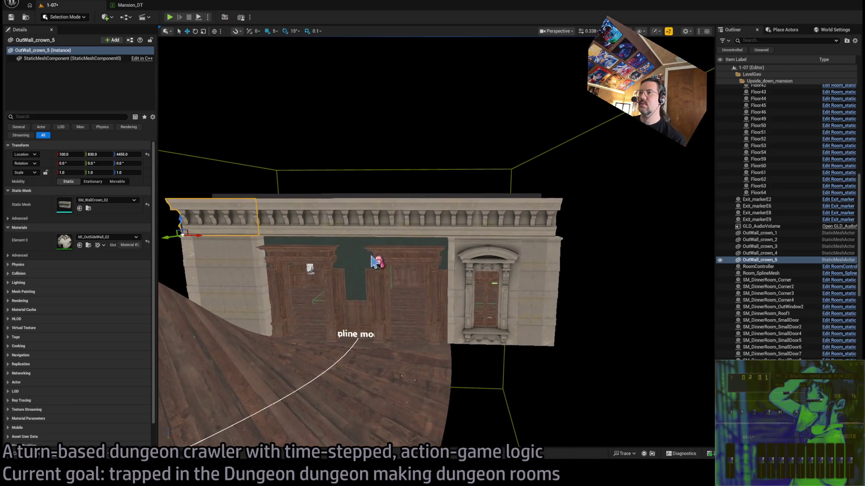
{"action": "key", "text": "ctrl+s"}
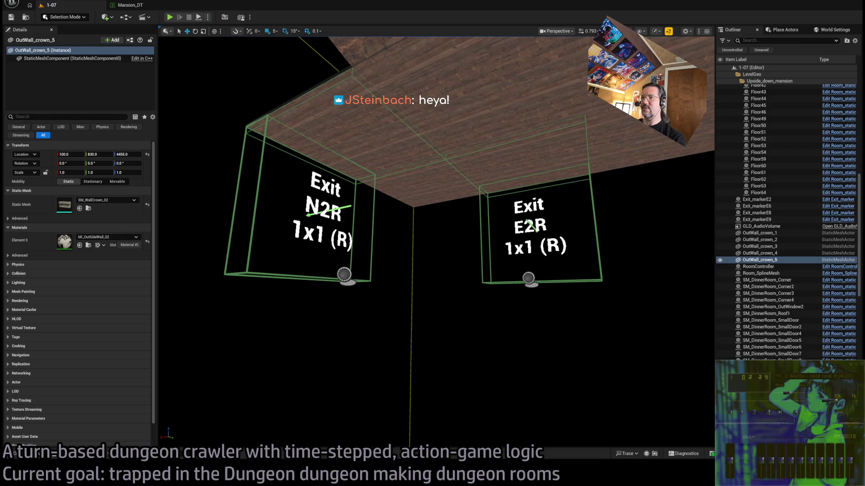
Inspect the N2R and E2R exit markers and fly around level 1-06's curved floor.
{"action": "left_click", "coordinate": [344, 274]}
{"action": "left_click", "coordinate": [528, 278]}
{"action": "key", "text": "f"}
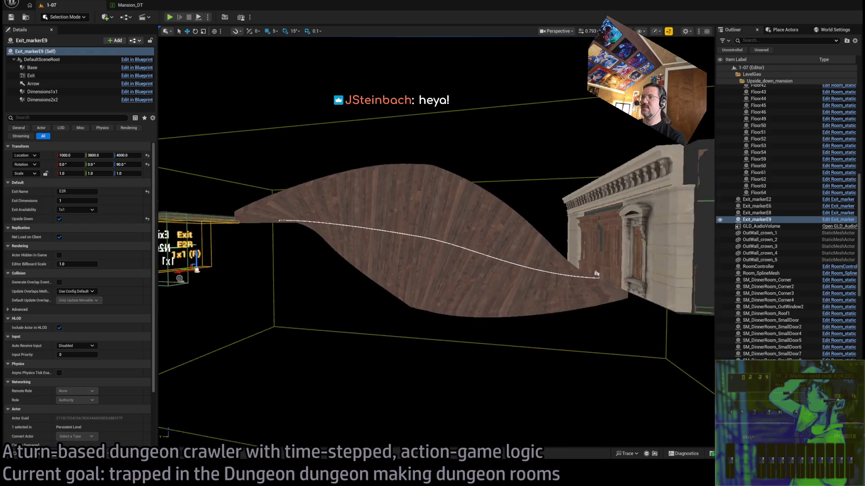
{"action": "left_click_drag", "start_coordinate": [597, 273], "coordinate": [596, 273]}
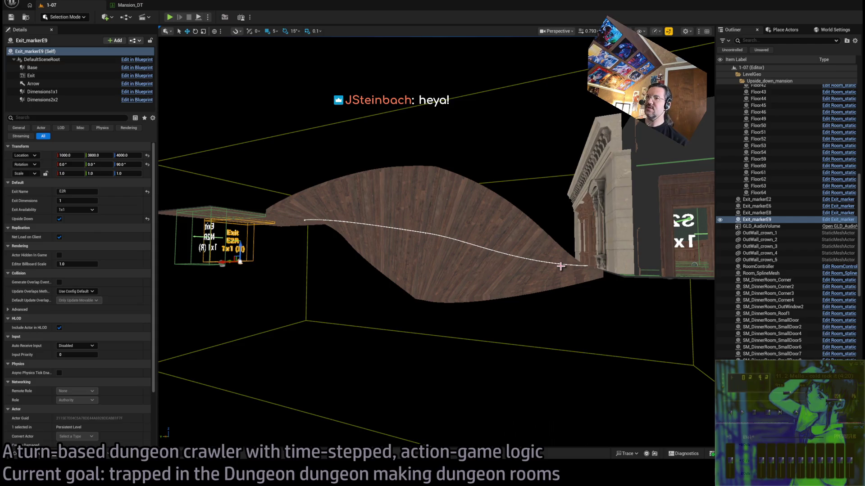
{"action": "left_click_drag", "start_coordinate": [524, 227], "coordinate": [525, 227]}
{"action": "left_click_drag", "start_coordinate": [432, 221], "coordinate": [276, 66]}
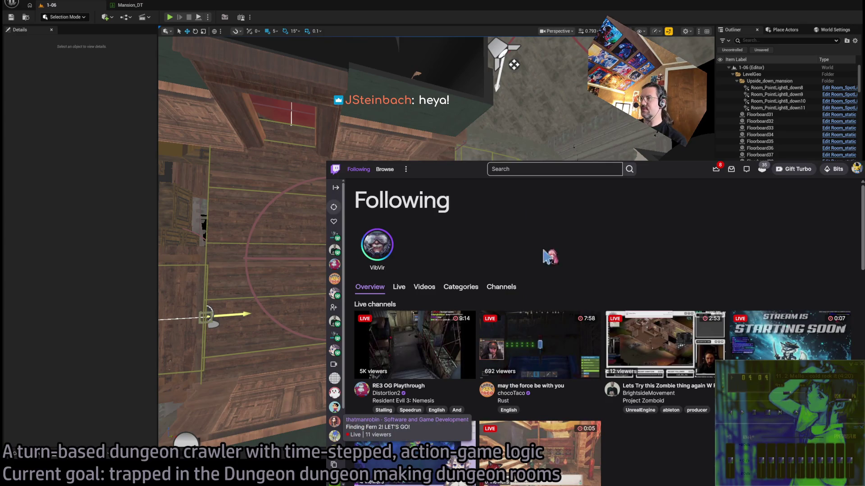
Search Twitch for a fellow streamer's channel, check its Videos tab, and return to the editor.
{"action": "left_click", "coordinate": [535, 168]}
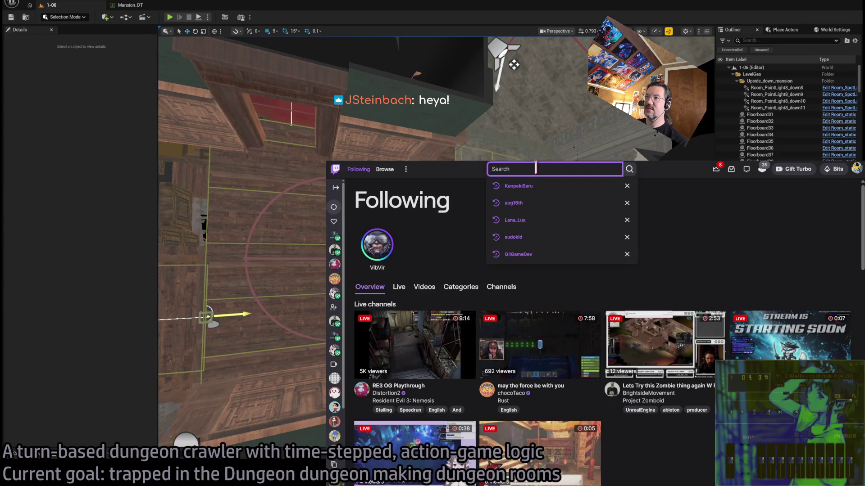
{"action": "type", "text": "einbach"}
{"action": "key", "text": "Return"}
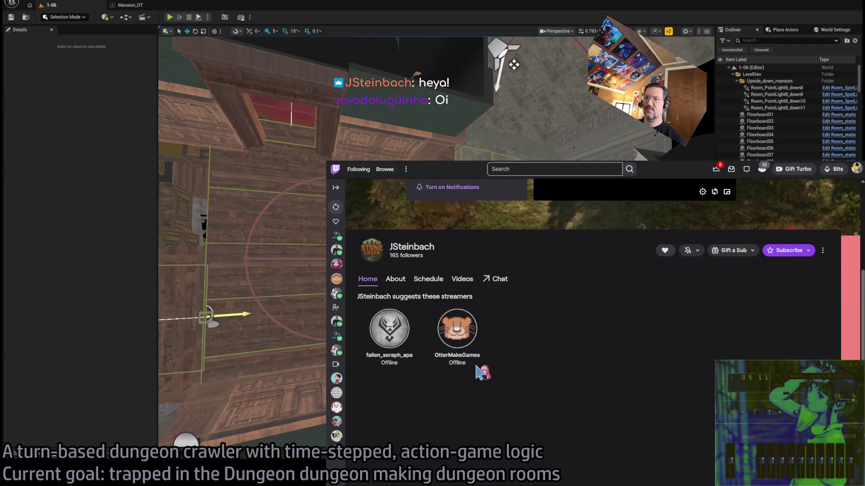
{"action": "left_click", "coordinate": [462, 407]}
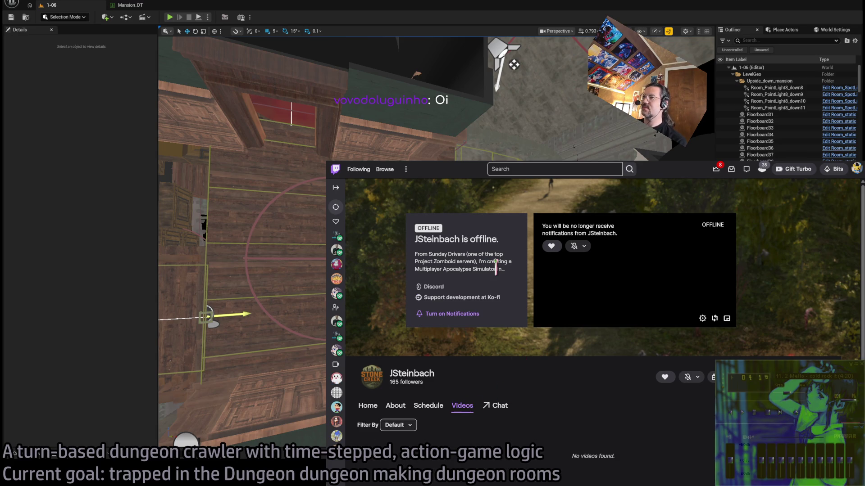
{"action": "scroll", "coordinate": [495, 268], "scroll_direction": "down", "scroll_amount": 3}
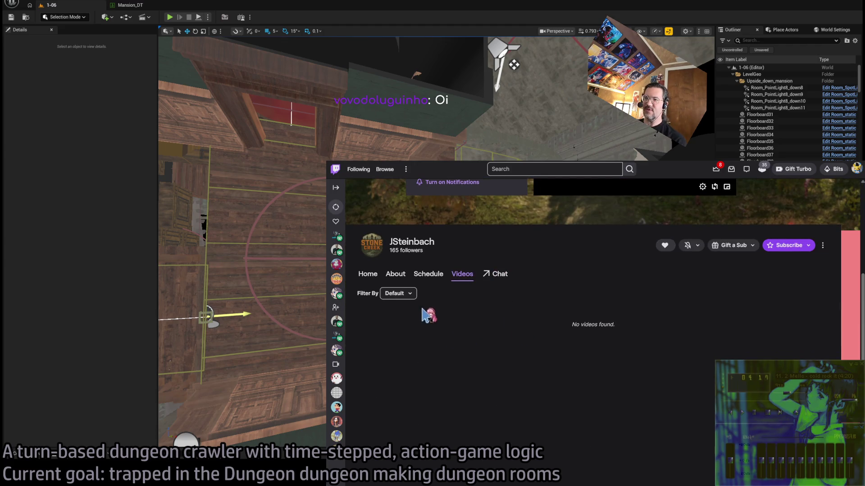
{"action": "key", "text": "alt+Tab"}
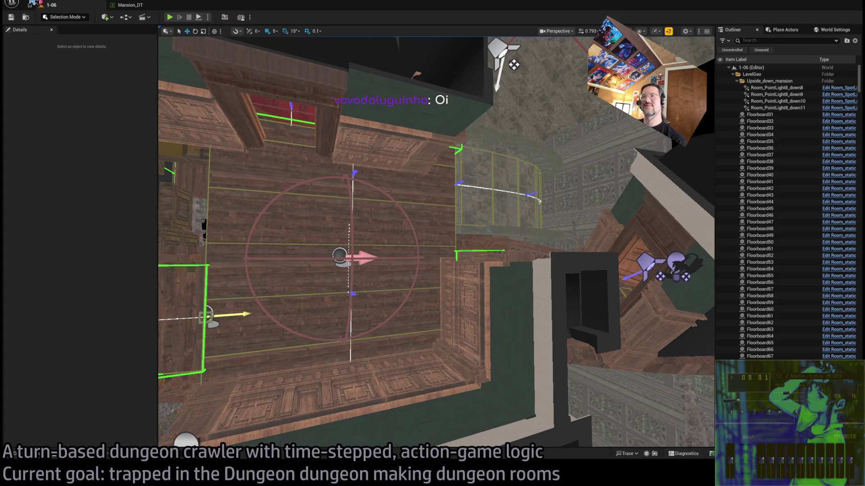
{"action": "left_click_drag", "start_coordinate": [308, 108], "coordinate": [352, 113]}
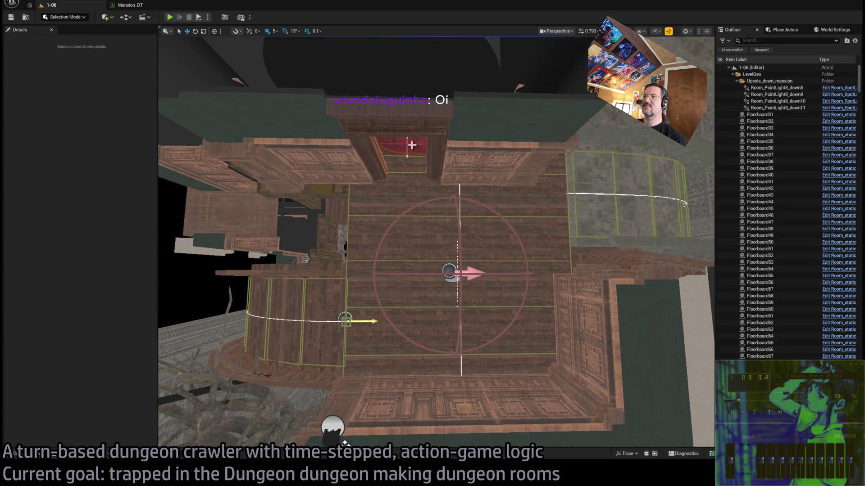
{"action": "left_click_drag", "start_coordinate": [412, 144], "coordinate": [411, 145]}
{"action": "scroll", "coordinate": [411, 145], "scroll_direction": "down", "scroll_amount": 1}
{"action": "scroll", "coordinate": [411, 145], "scroll_direction": "up", "scroll_amount": 1}
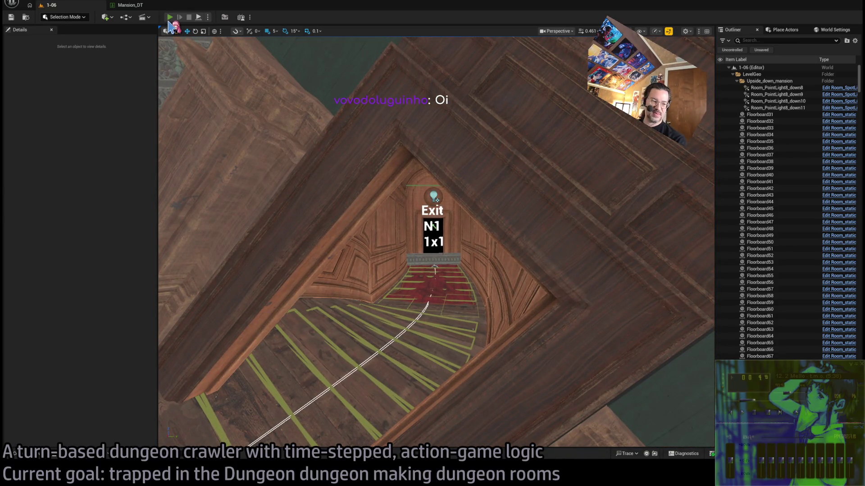
Start a Play session and narrow the Details and Outliner panels to enlarge the game view.
{"action": "left_click", "coordinate": [170, 18]}
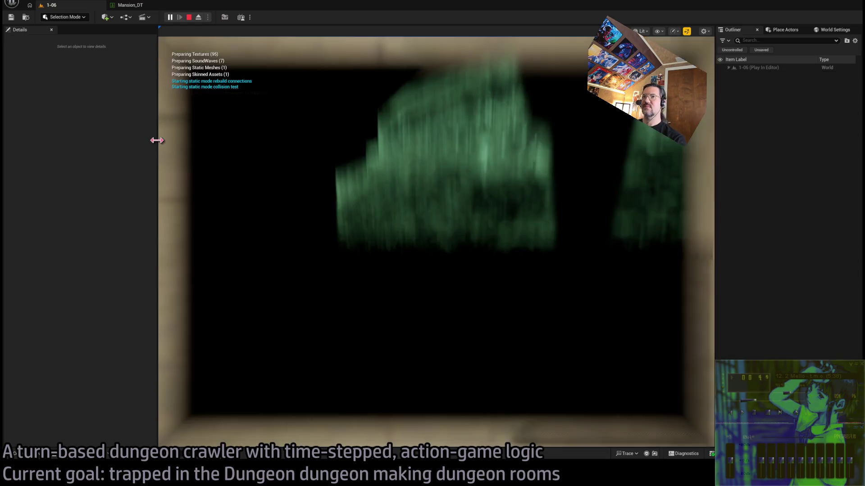
{"action": "left_click_drag", "start_coordinate": [156, 139], "coordinate": [71, 153]}
{"action": "left_click_drag", "start_coordinate": [715, 193], "coordinate": [795, 194]}
{"action": "left_click", "coordinate": [509, 227]}
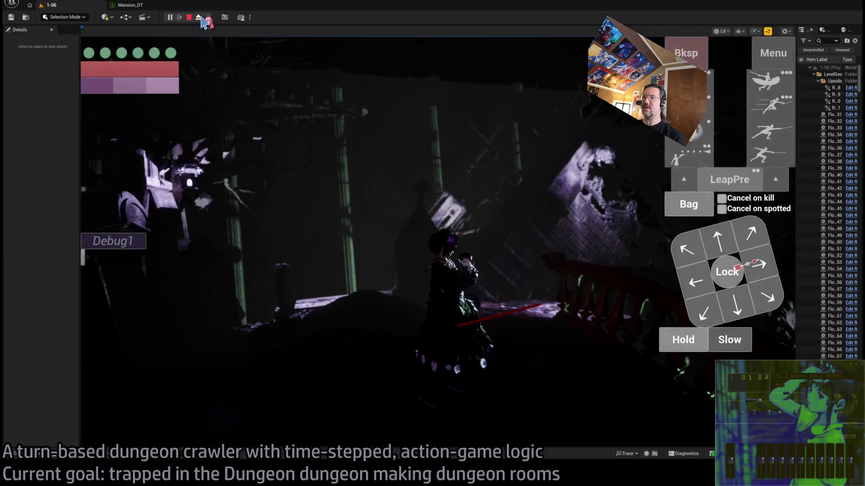
Eject from and re-possess the character, then queue and play moves down the corridor.
{"action": "left_click", "coordinate": [199, 19]}
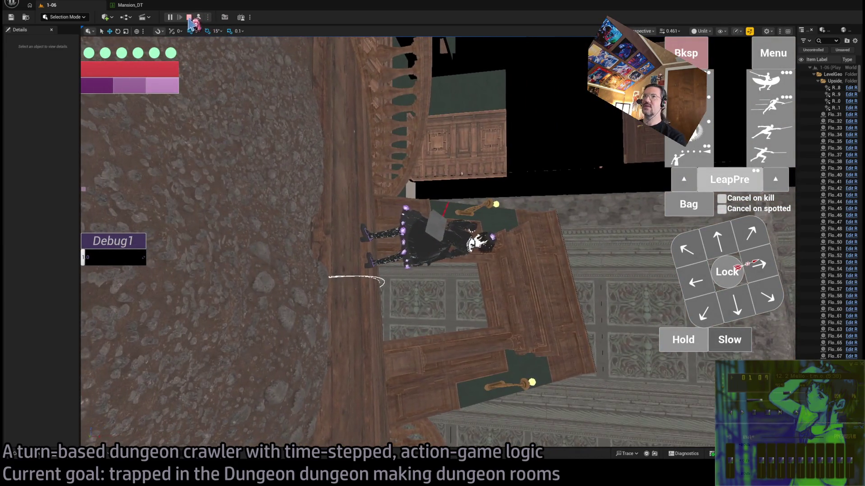
{"action": "left_click", "coordinate": [200, 19]}
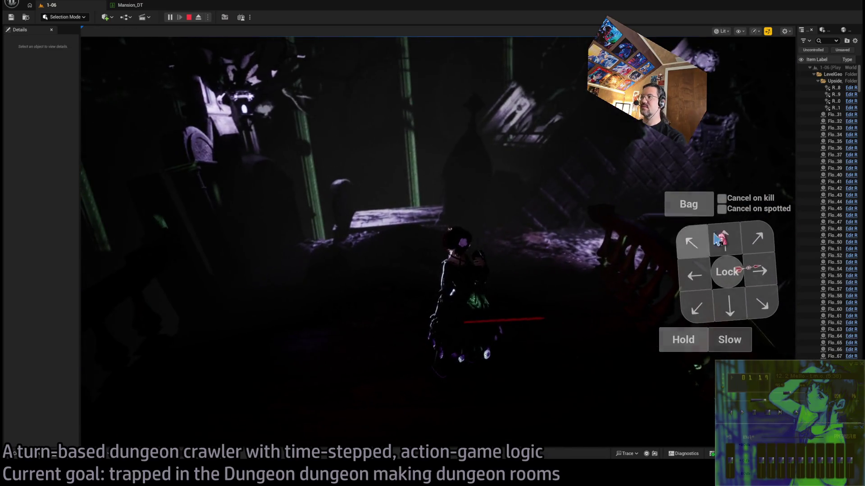
{"action": "left_click", "coordinate": [238, 334]}
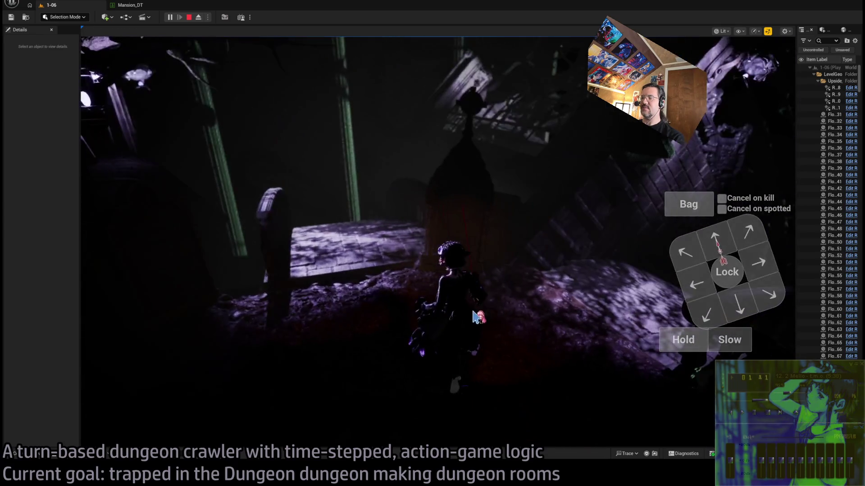
{"action": "left_click", "coordinate": [615, 317]}
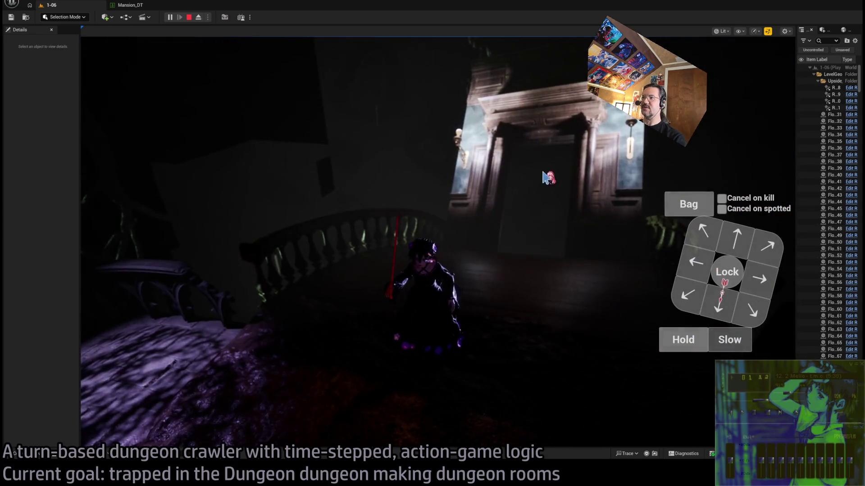
{"action": "left_click", "coordinate": [547, 177]}
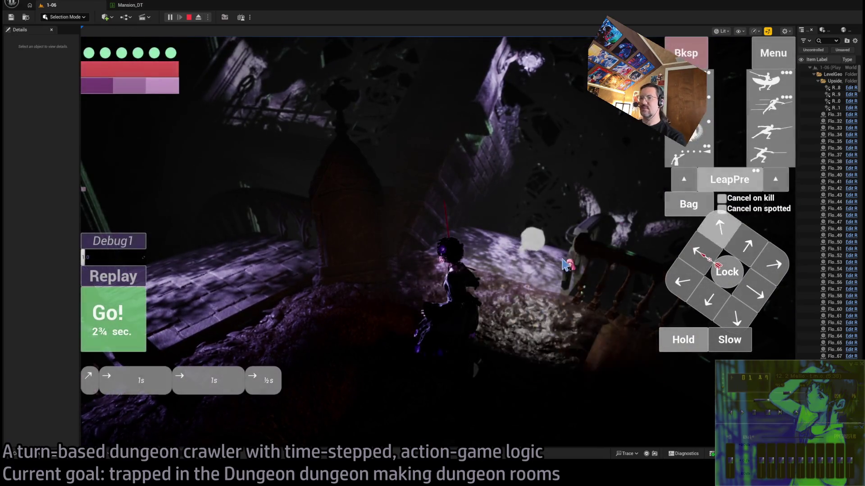
{"action": "left_click", "coordinate": [295, 324]}
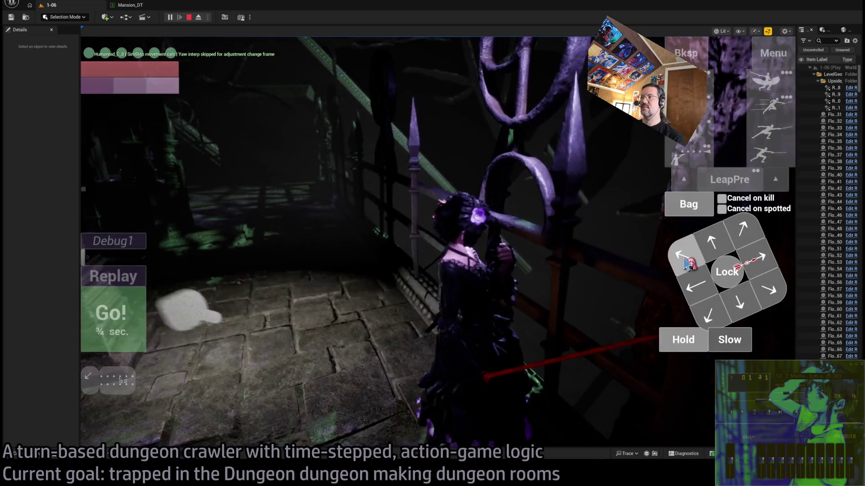
{"action": "left_click", "coordinate": [115, 336]}
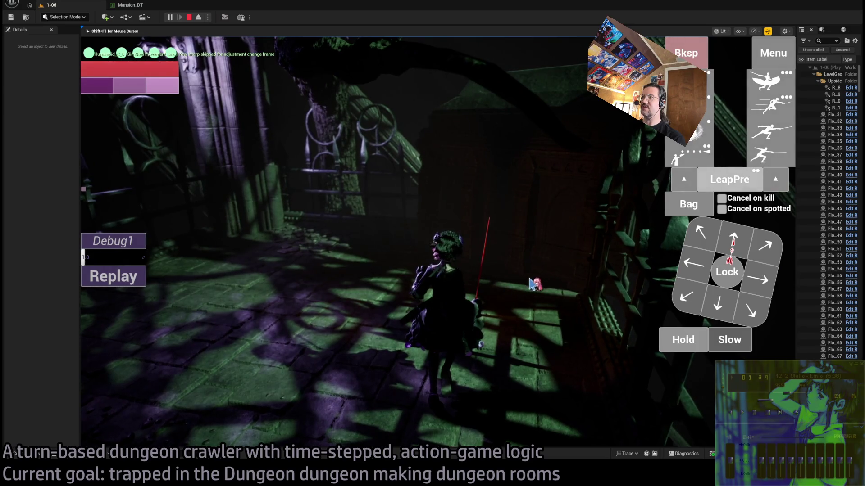
{"action": "left_click", "coordinate": [533, 284]}
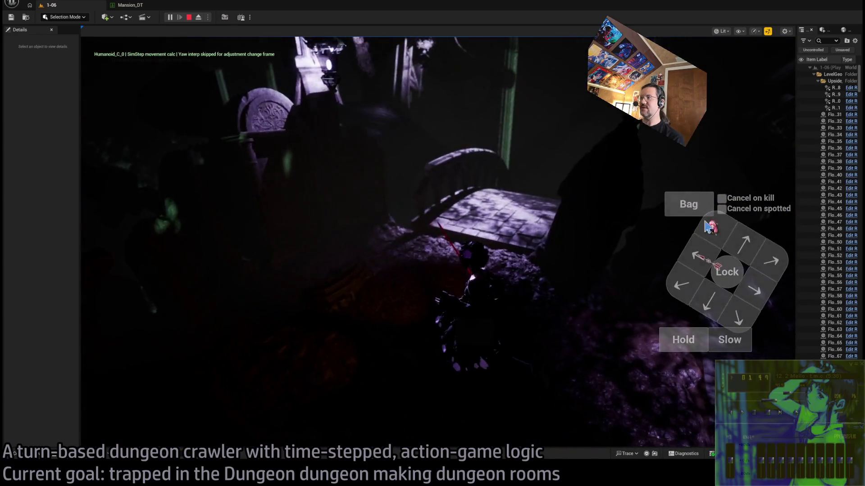
Play further turns, walking the character to the wall and down the hallway.
{"action": "key", "text": "space"}
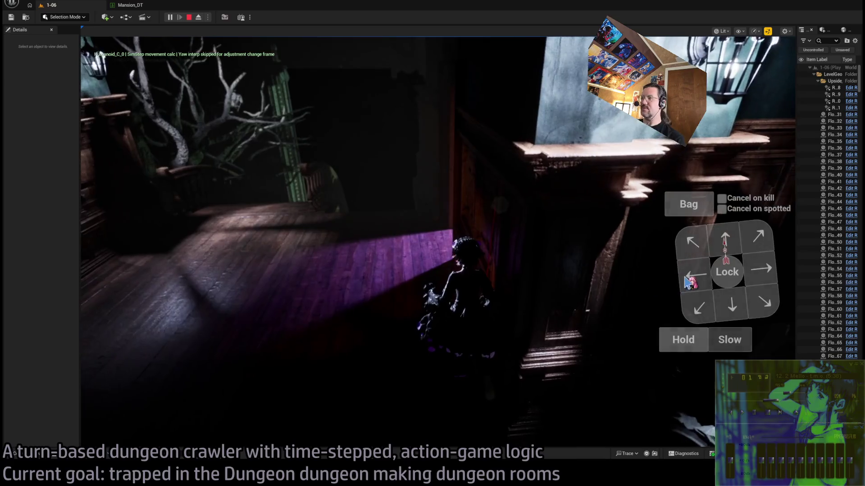
{"action": "key", "text": "space"}
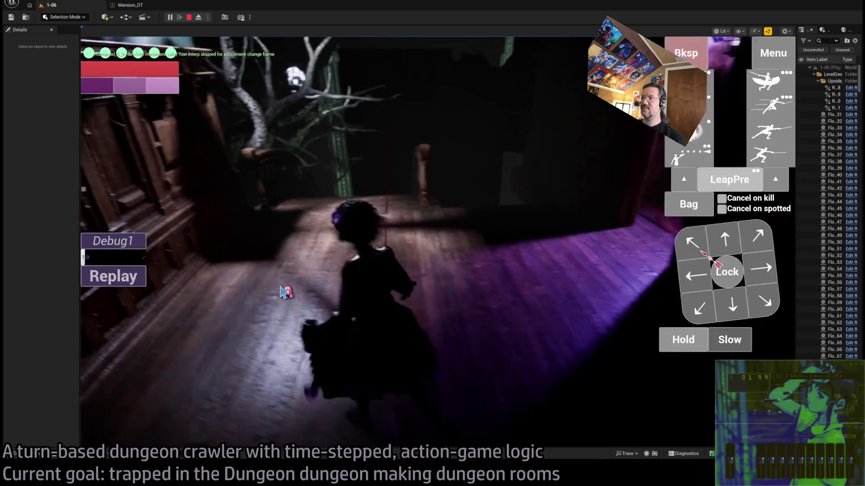
{"action": "key", "text": "space"}
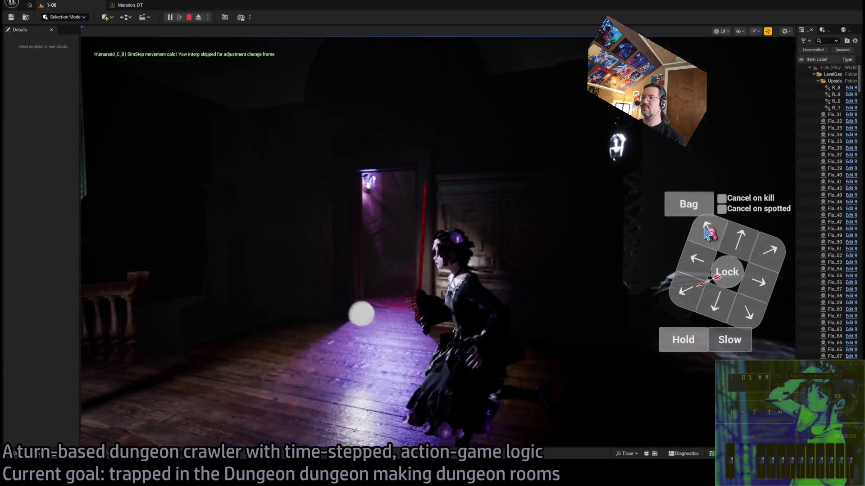
{"action": "left_click", "coordinate": [737, 245]}
{"action": "left_click", "coordinate": [737, 245]}
{"action": "key", "text": "space"}
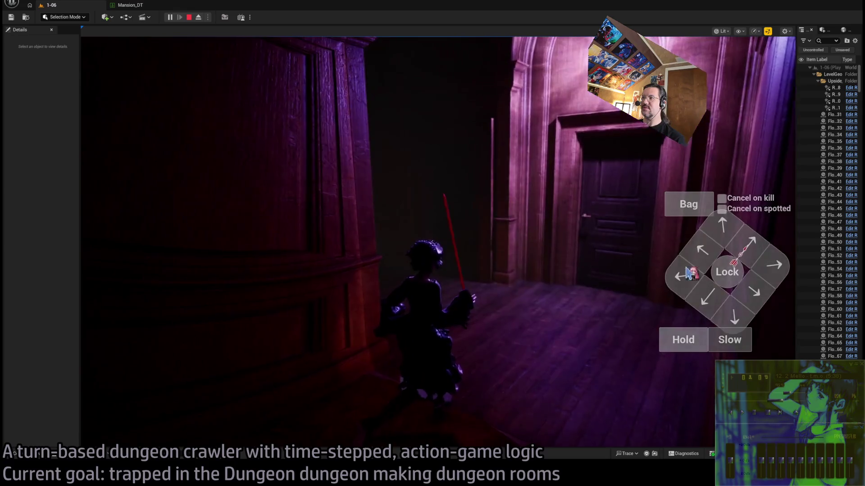
{"action": "left_click", "coordinate": [689, 273]}
{"action": "key", "text": "space"}
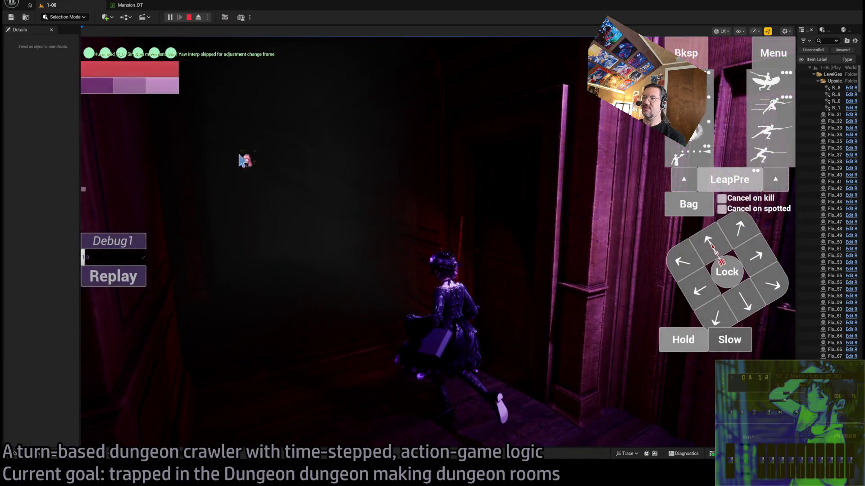
{"action": "left_click", "coordinate": [697, 253]}
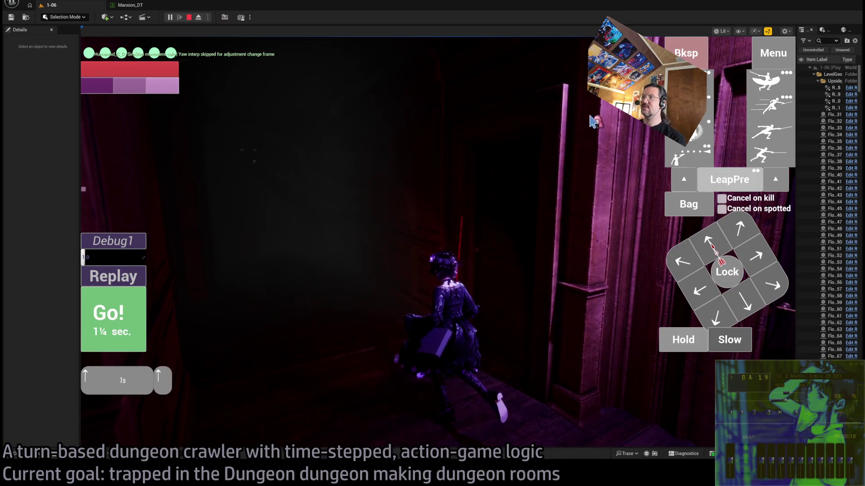
Stop play, set RoomController exits N1, W2, N2, E2R and S2R to 1x1 exit, and relaunch.
{"action": "key", "text": "Escape"}
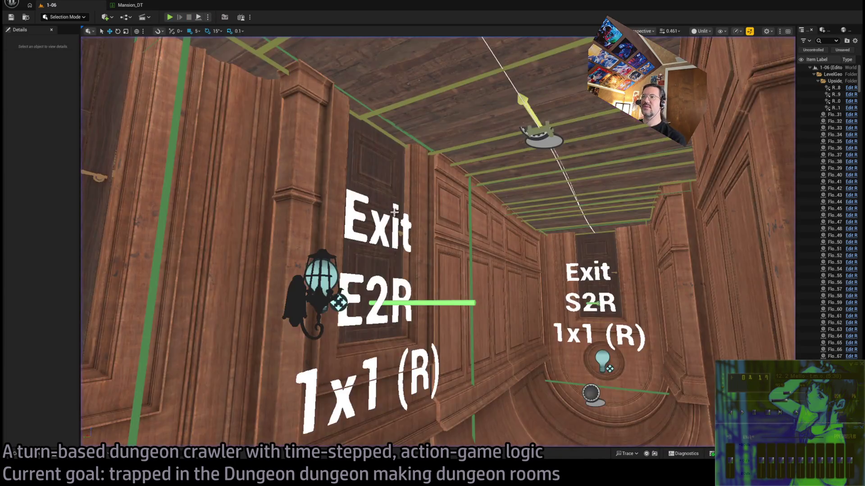
{"action": "left_click_drag", "start_coordinate": [513, 270], "coordinate": [431, 279]}
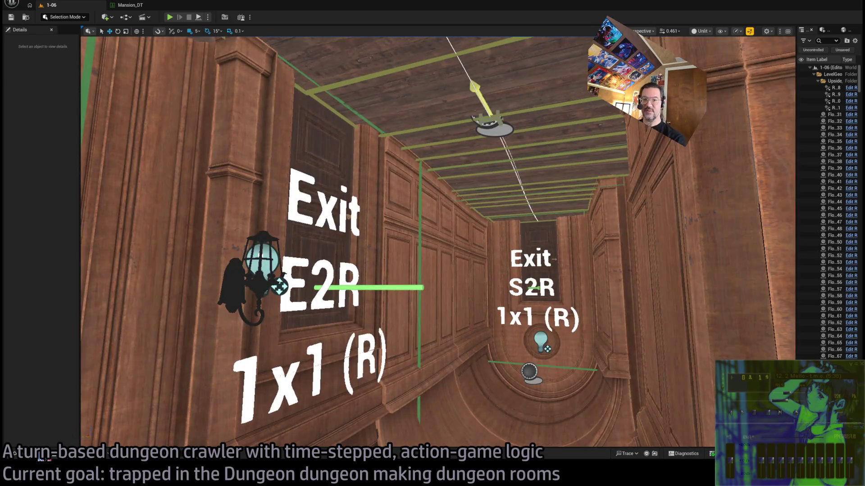
{"action": "left_click_drag", "start_coordinate": [797, 313], "coordinate": [687, 346]}
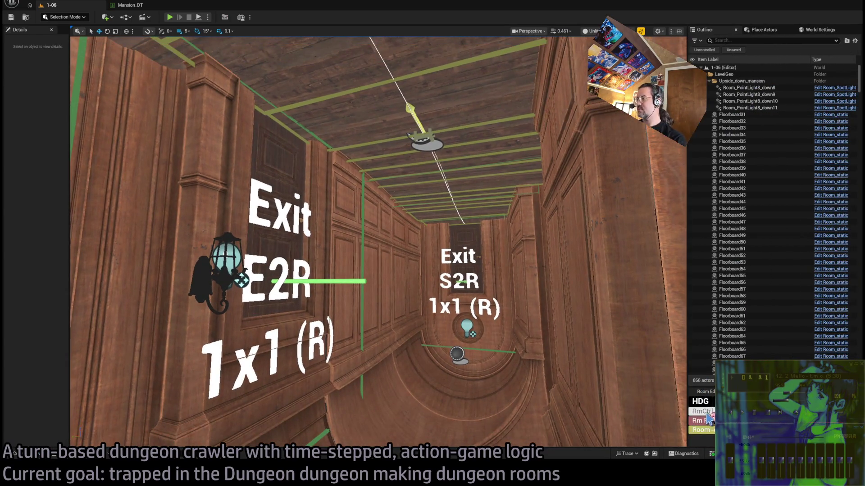
{"action": "left_click", "coordinate": [707, 413]}
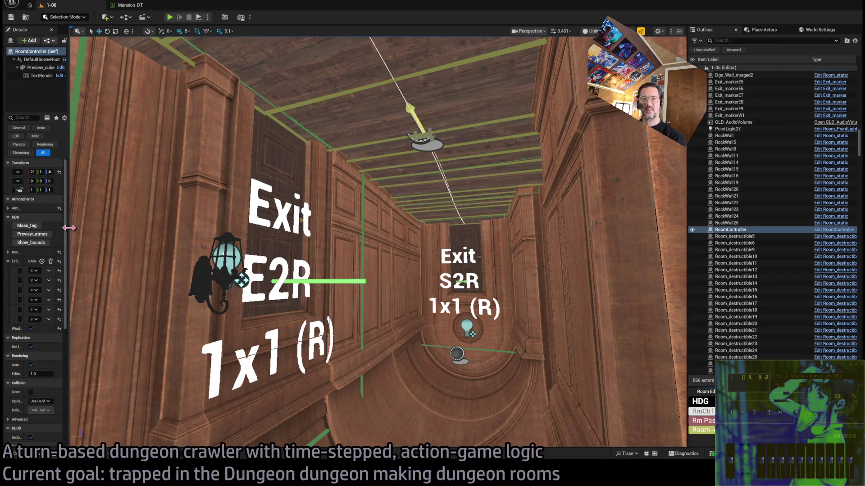
{"action": "left_click_drag", "start_coordinate": [69, 227], "coordinate": [194, 231]}
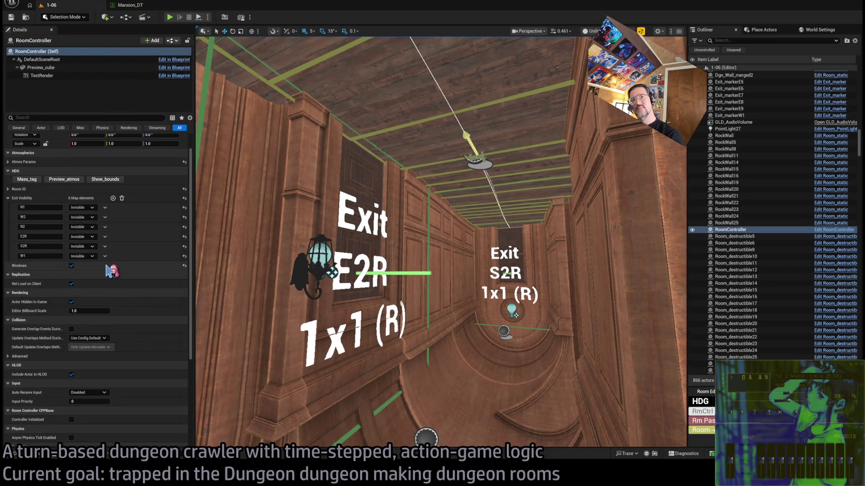
{"action": "scroll", "coordinate": [93, 269], "scroll_direction": "up", "scroll_amount": 2}
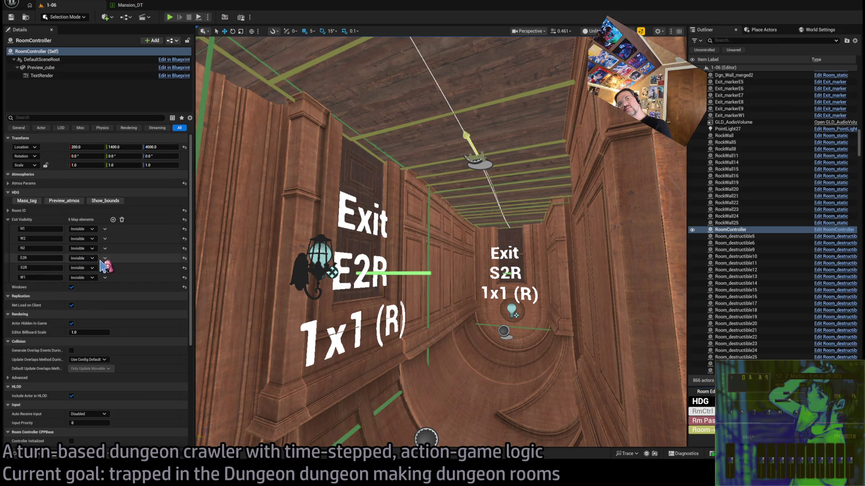
{"action": "left_click", "coordinate": [9, 211]}
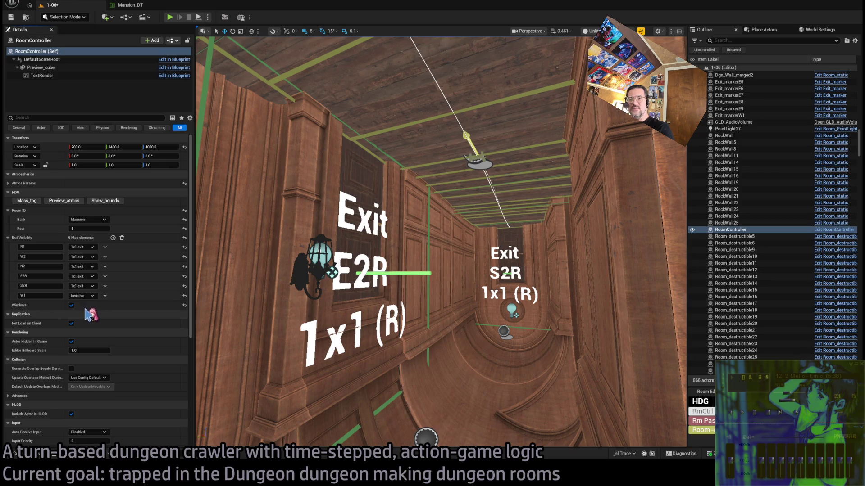
{"action": "key", "text": "alt+p"}
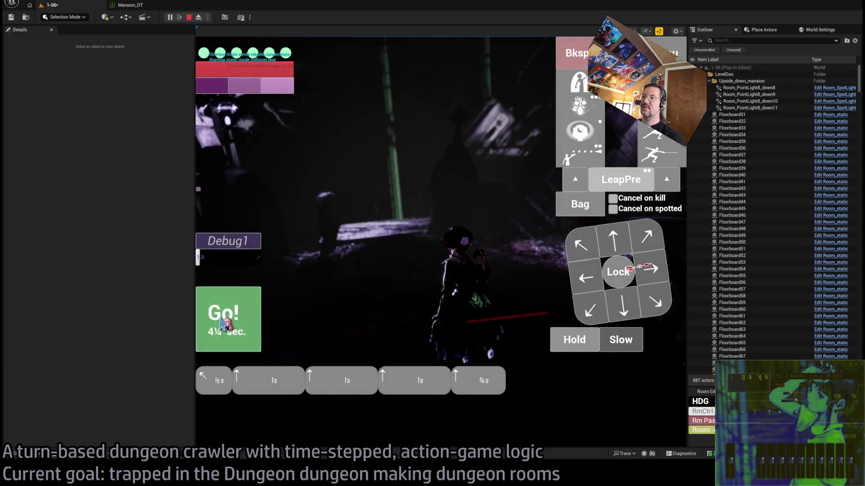
Play turns that walk the character down the green stone hallway, looking around the room on the way.
{"action": "left_click", "coordinate": [242, 313]}
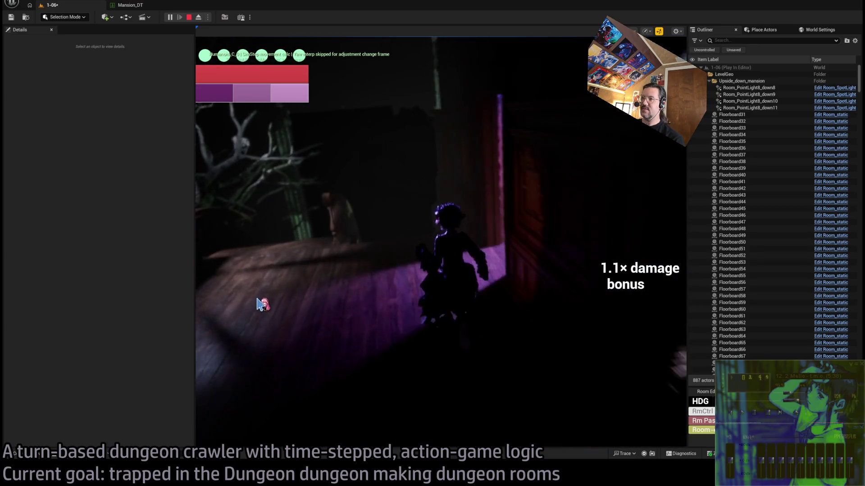
{"action": "left_click_drag", "start_coordinate": [510, 258], "coordinate": [512, 220]}
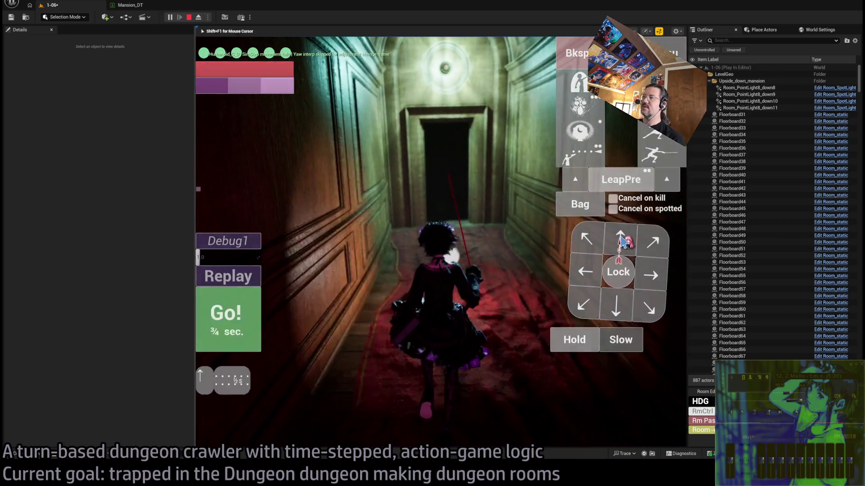
{"action": "left_click", "coordinate": [224, 311]}
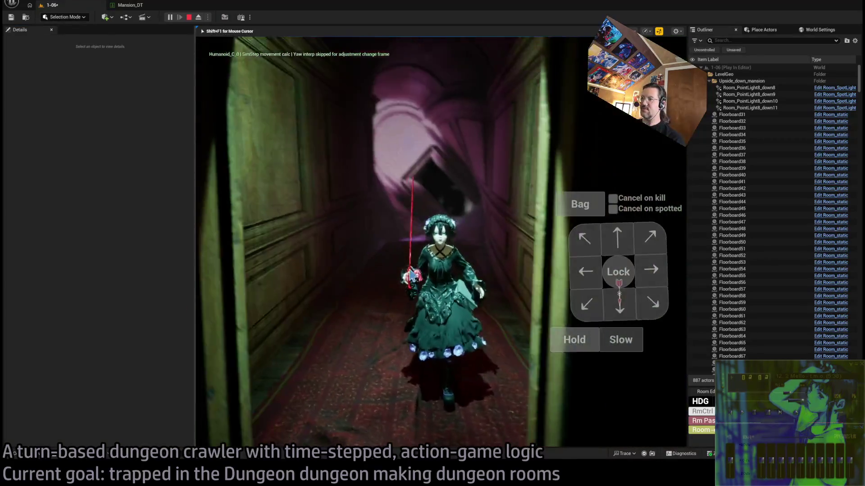
{"action": "left_click", "coordinate": [416, 267]}
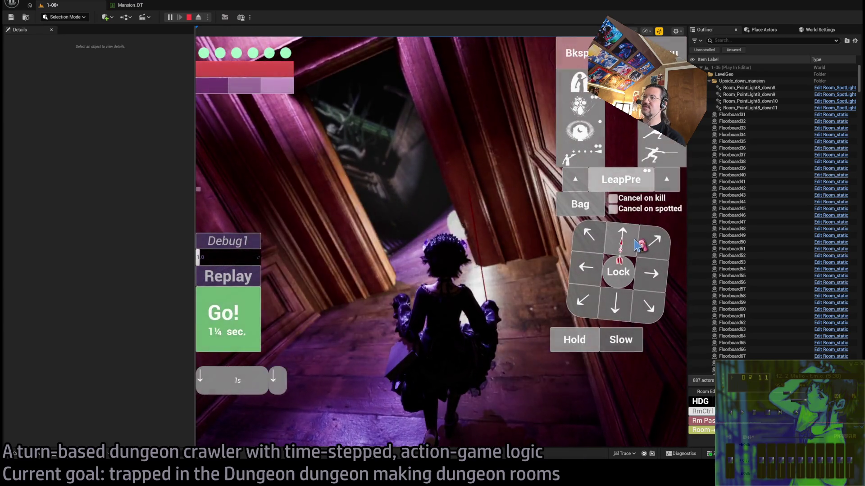
Play further turns through the doorway into the wood-panelled room, then widen the game view.
{"action": "left_click", "coordinate": [201, 321]}
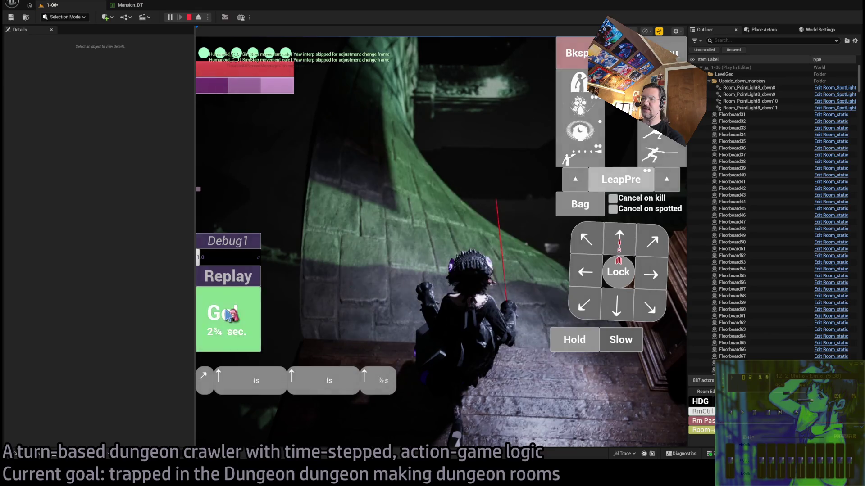
{"action": "left_click", "coordinate": [229, 315]}
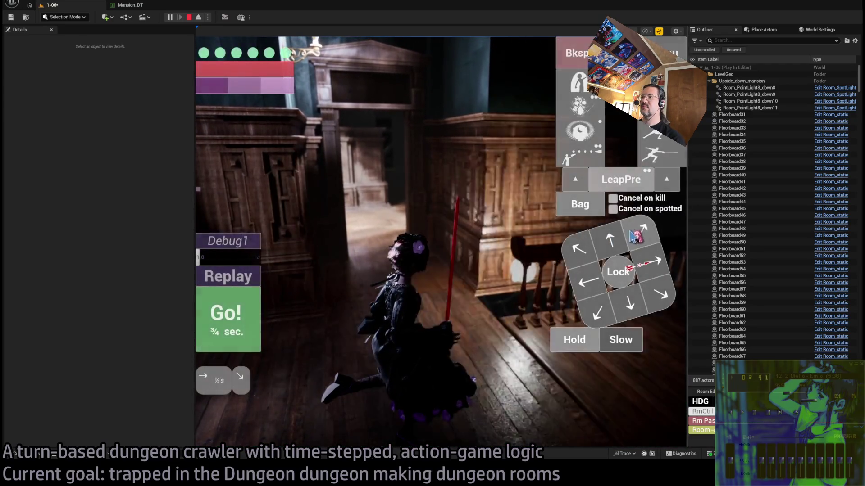
{"action": "left_click", "coordinate": [236, 312]}
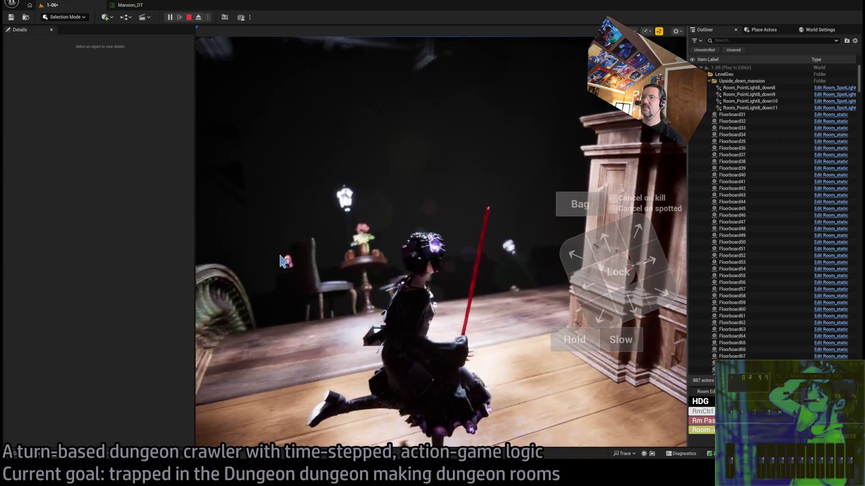
{"action": "left_click_drag", "start_coordinate": [195, 254], "coordinate": [81, 253]}
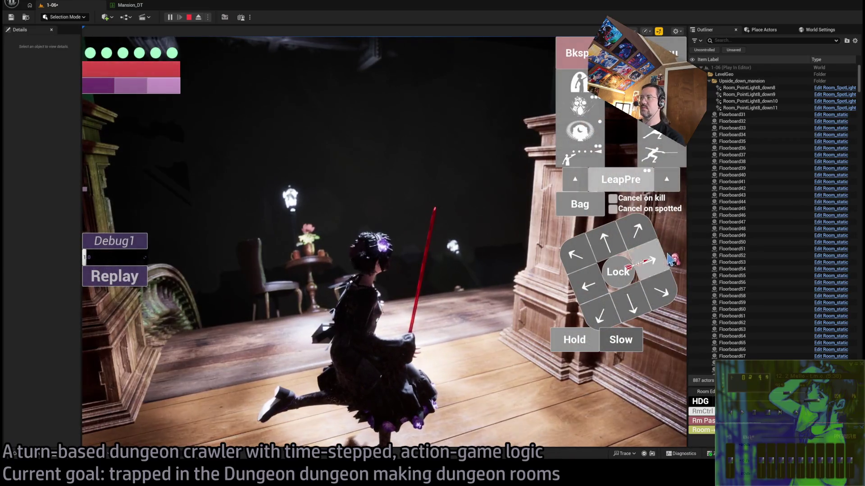
Widen the game view further and return control to the on-screen game controls with Shift+F1.
{"action": "left_click_drag", "start_coordinate": [687, 251], "coordinate": [810, 251]}
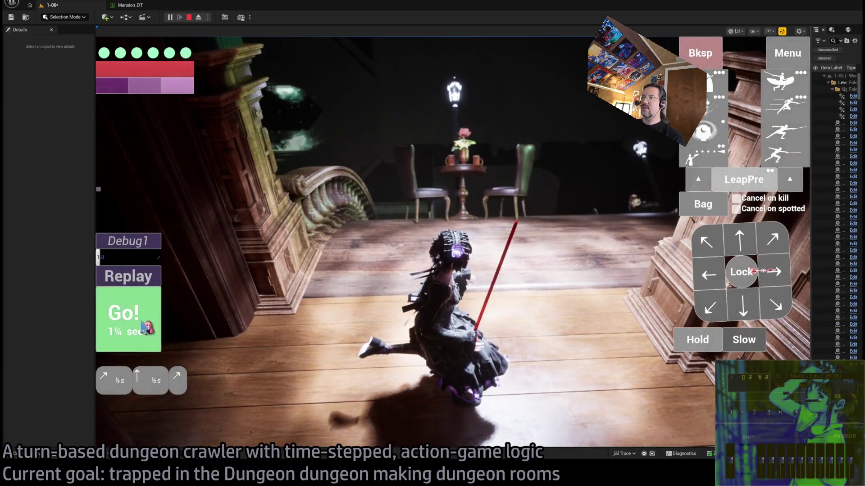
{"action": "left_click", "coordinate": [487, 288]}
{"action": "key", "text": "shift+F1"}
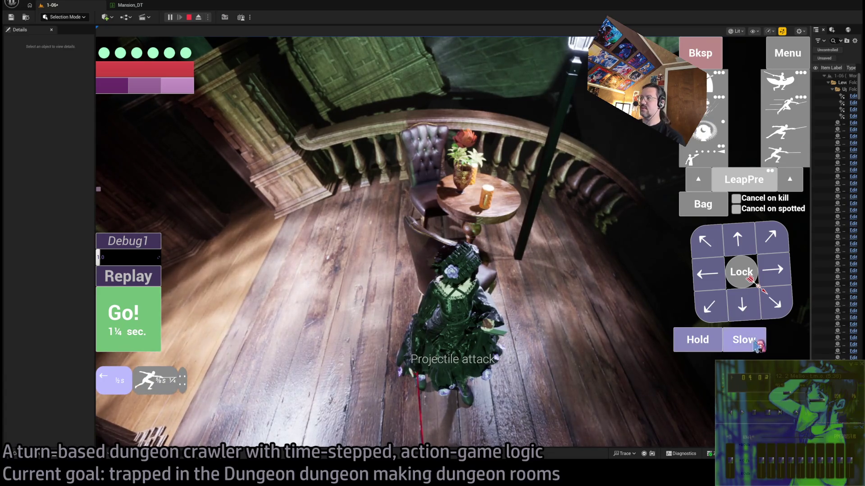
Play a forward move and a projectile attack on the balcony landing, replaying each turn.
{"action": "left_click", "coordinate": [773, 270]}
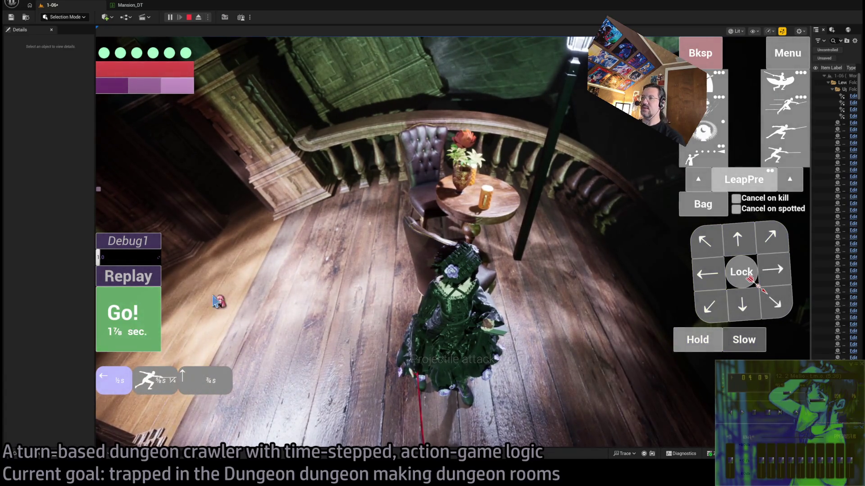
{"action": "left_click", "coordinate": [135, 315]}
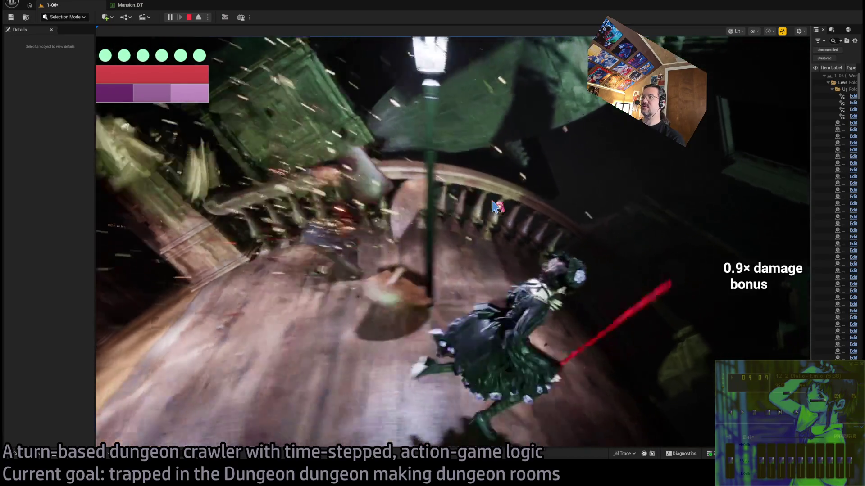
{"action": "left_click", "coordinate": [149, 275]}
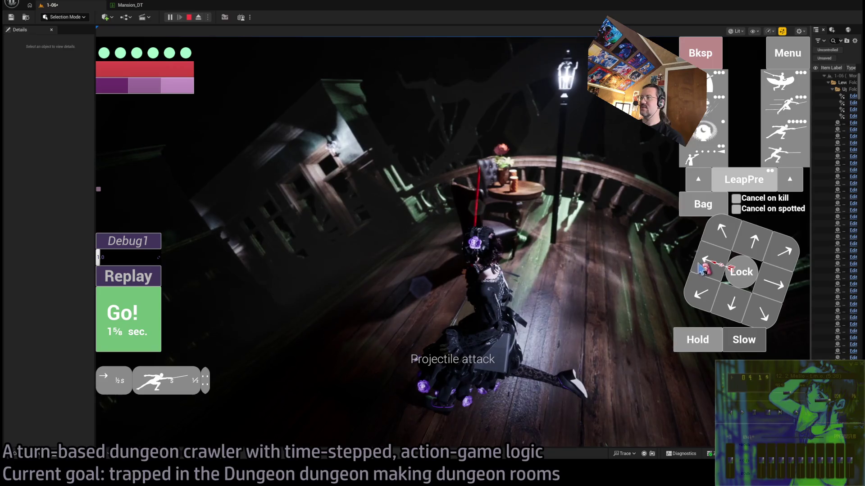
{"action": "left_click", "coordinate": [147, 317]}
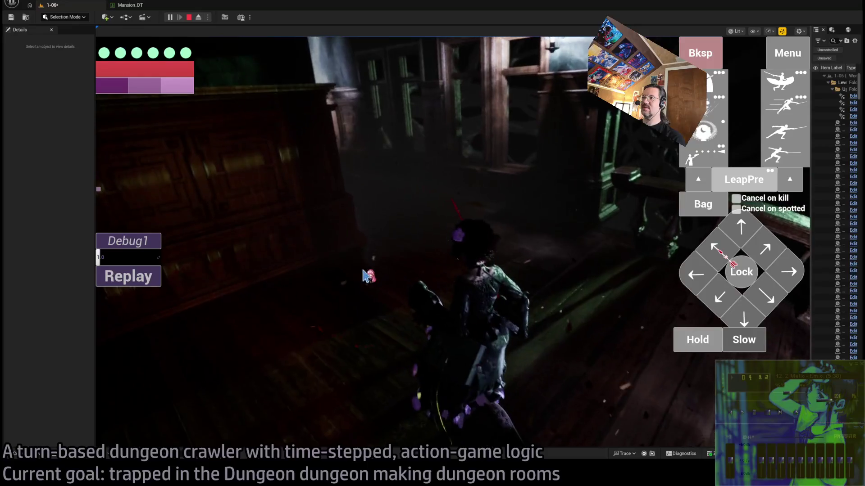
{"action": "left_click", "coordinate": [127, 276]}
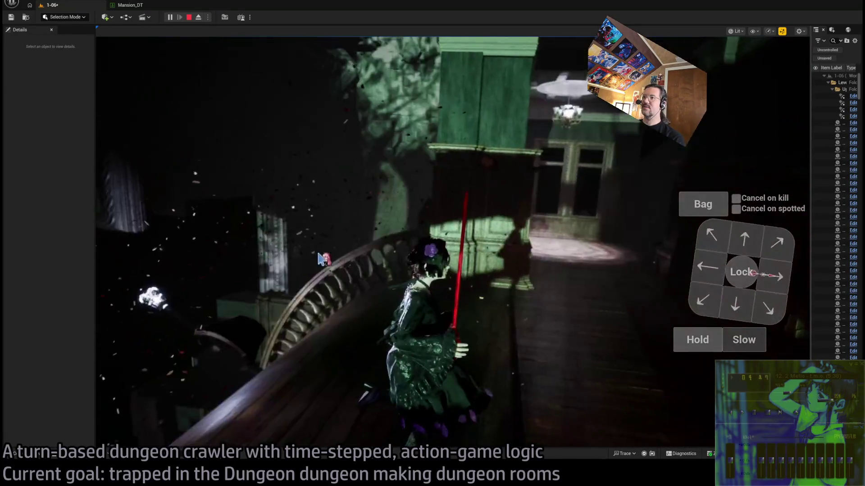
{"action": "left_click", "coordinate": [759, 239]}
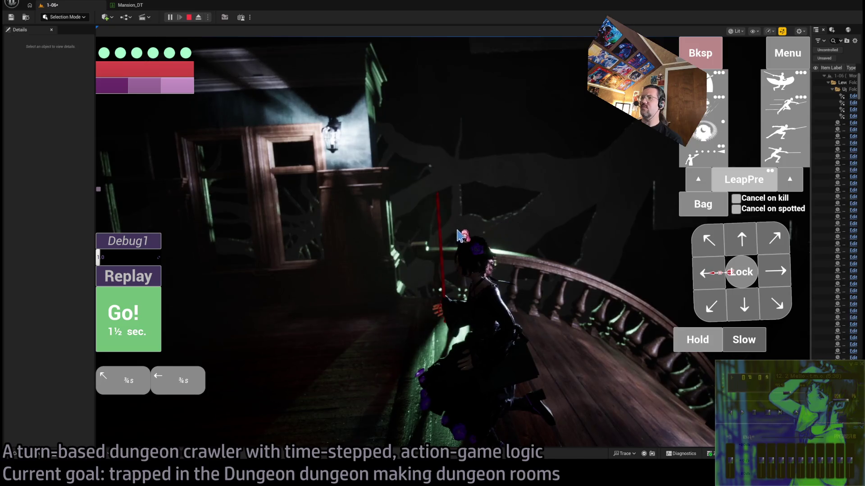
Play turns that carry the character over the staircase landing and down the long corridor.
{"action": "left_click", "coordinate": [459, 235]}
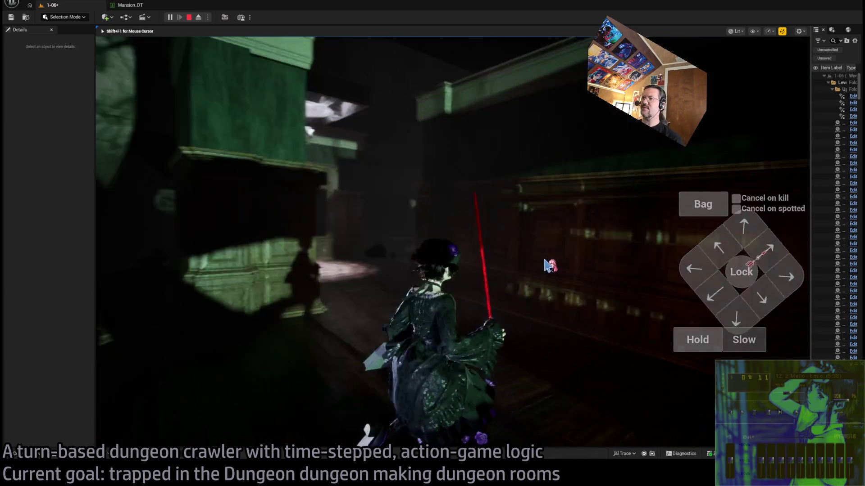
{"action": "left_click", "coordinate": [710, 270]}
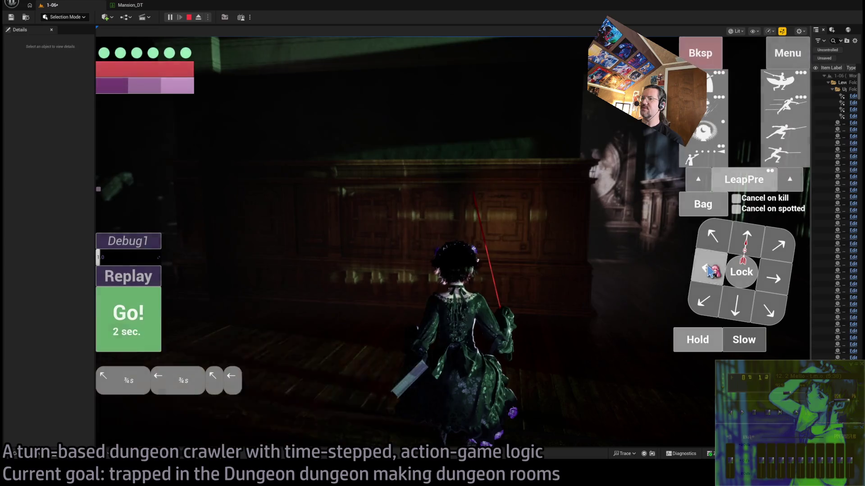
{"action": "left_click", "coordinate": [140, 299]}
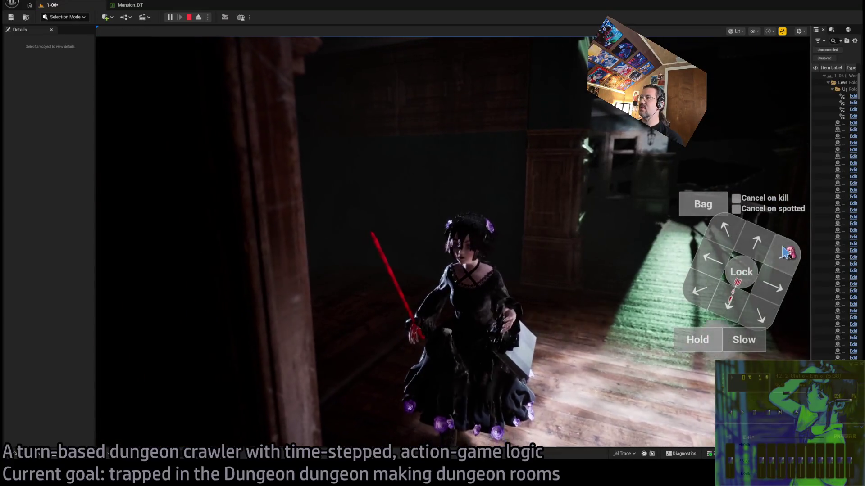
{"action": "left_click", "coordinate": [786, 254]}
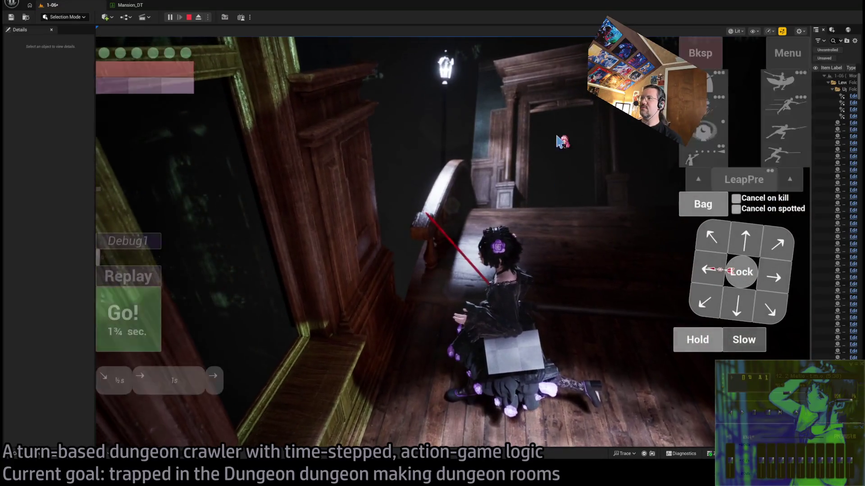
{"action": "left_click", "coordinate": [135, 334]}
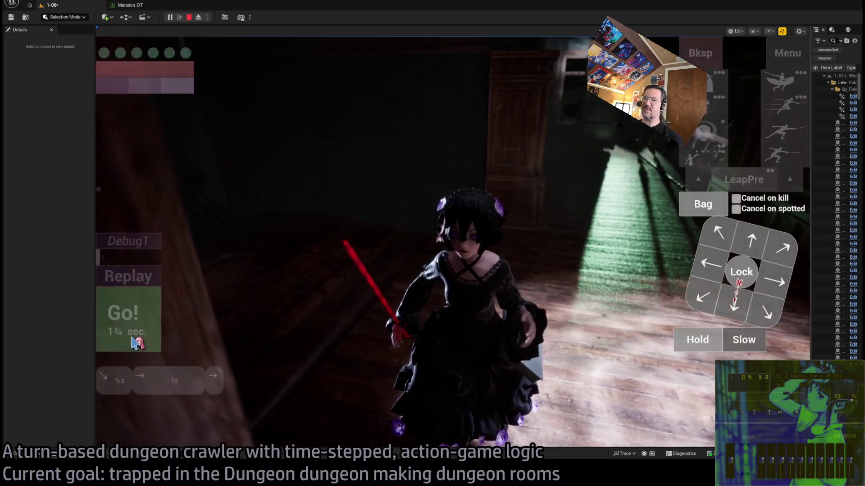
{"action": "left_click", "coordinate": [133, 340]}
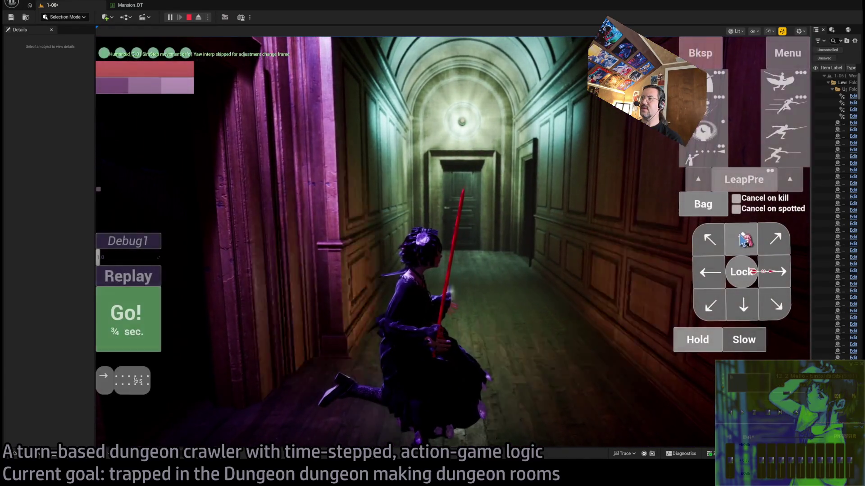
{"action": "left_click", "coordinate": [154, 337]}
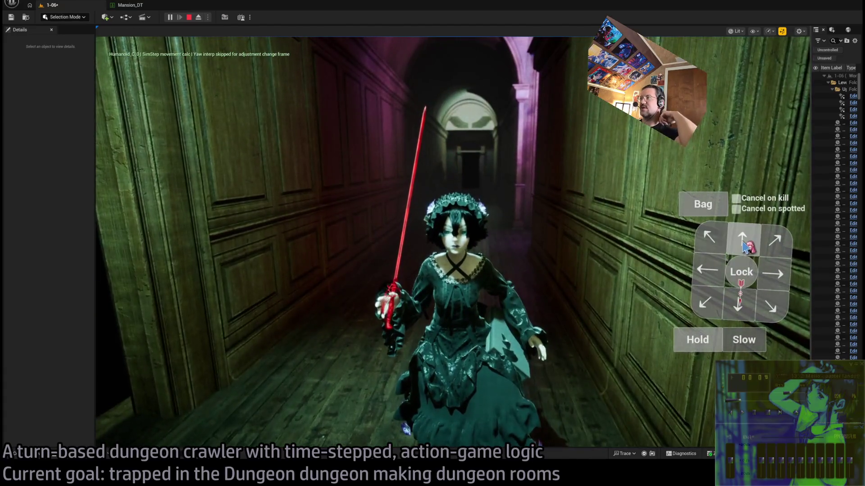
Queue two forward moves, land a thrust attack, then end the Play-in-Editor session with Esc.
{"action": "left_click", "coordinate": [743, 245]}
{"action": "left_click", "coordinate": [135, 315]}
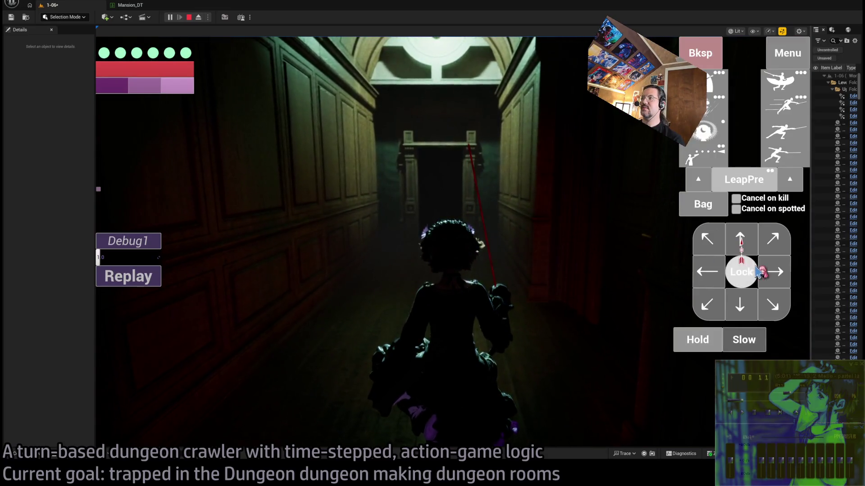
{"action": "left_click", "coordinate": [789, 137]}
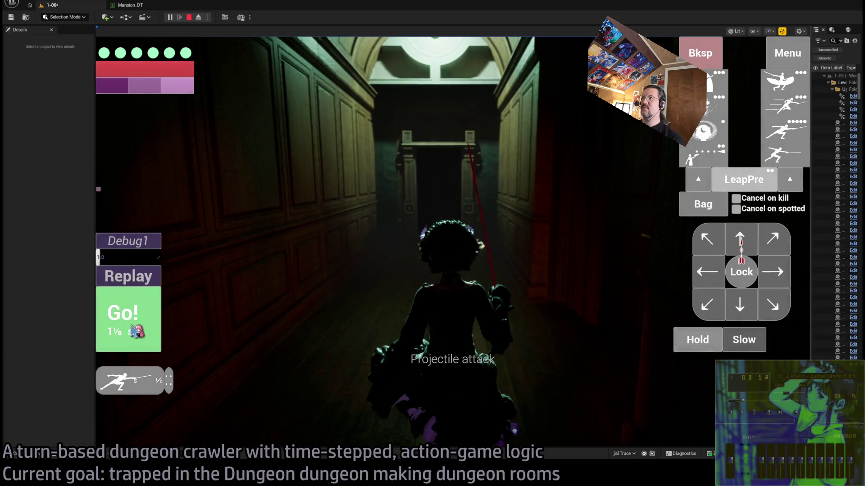
{"action": "left_click", "coordinate": [153, 316]}
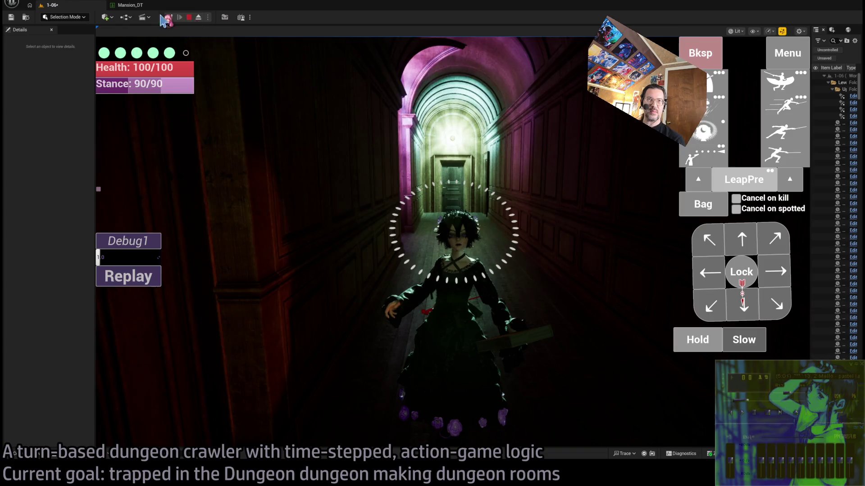
{"action": "key", "text": "Escape"}
Fly the editor camera around level 1-17's chandelier hall toward the stone tower, adjusting camera speed.
{"action": "left_click_drag", "start_coordinate": [197, 74], "coordinate": [196, 75]}
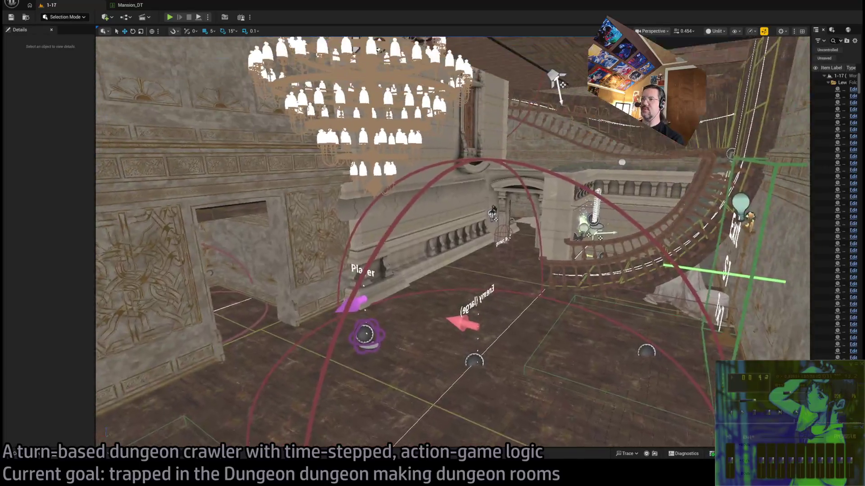
{"action": "scroll", "coordinate": [452, 242], "scroll_direction": "down", "scroll_amount": 2}
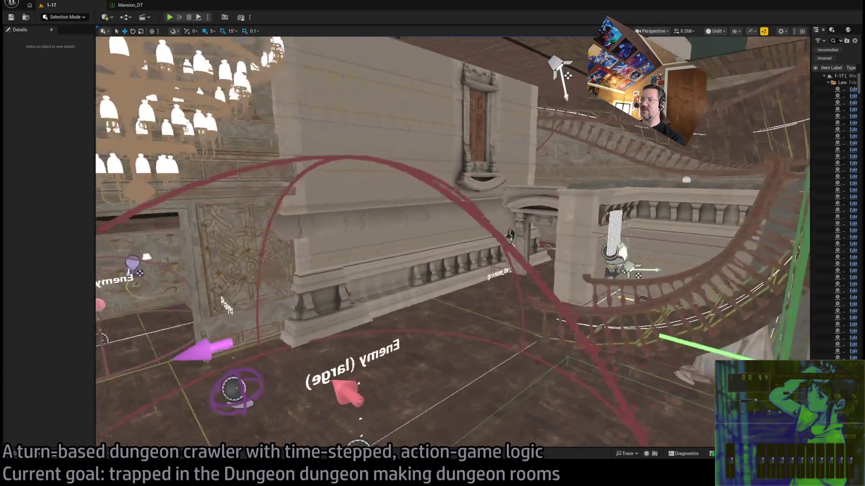